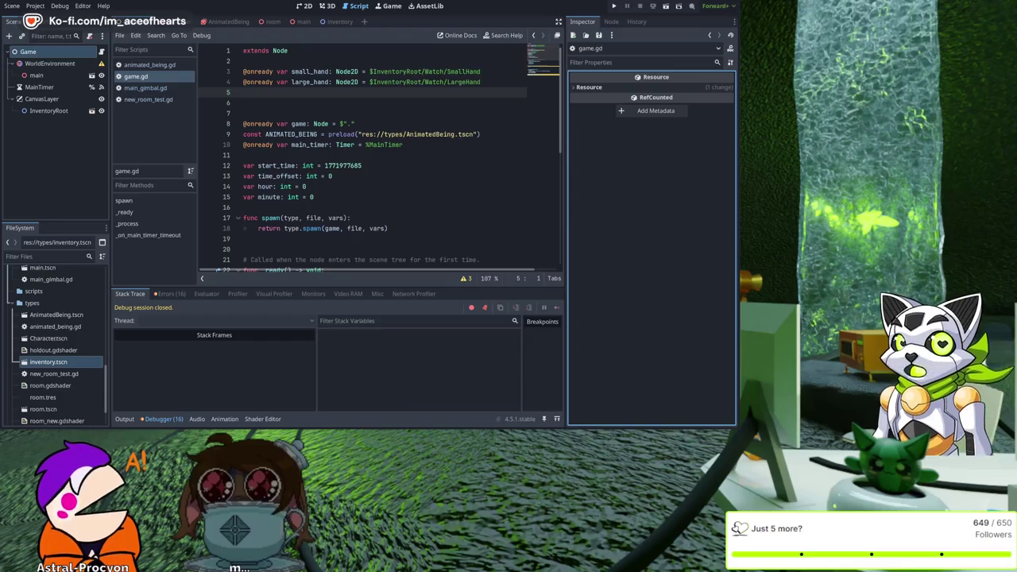
Step: Comment out the small-hand rotation line at line 40 with #
key("Left")
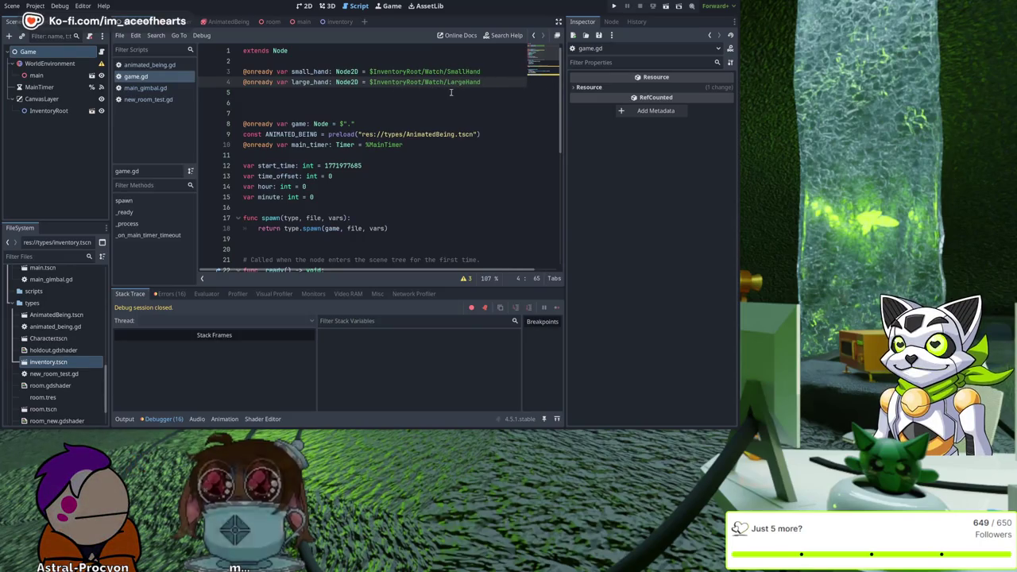
scroll(422, 124, "down", 6)
scroll(422, 124, "down", 1)
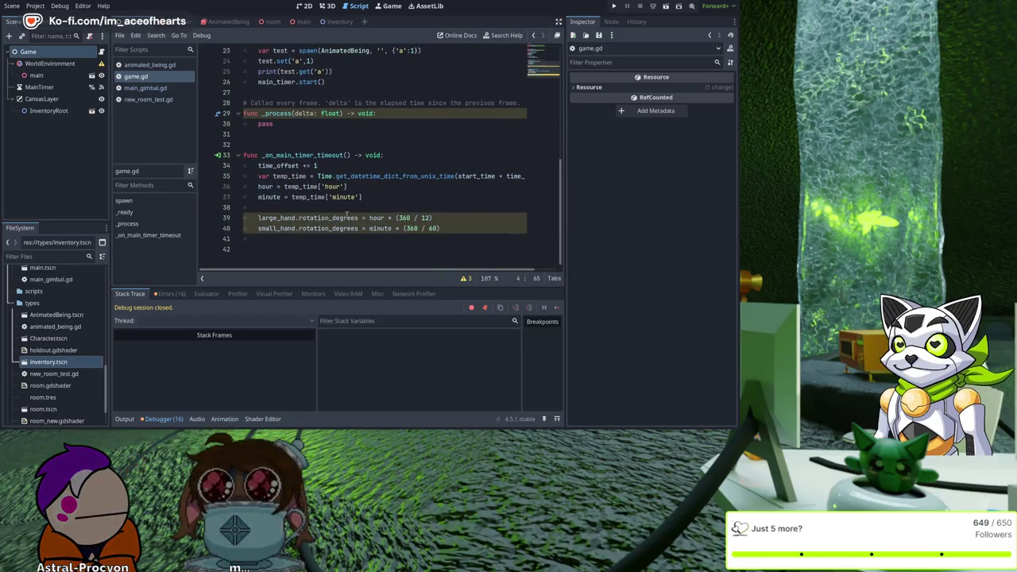
scroll(360, 198, "up", 7)
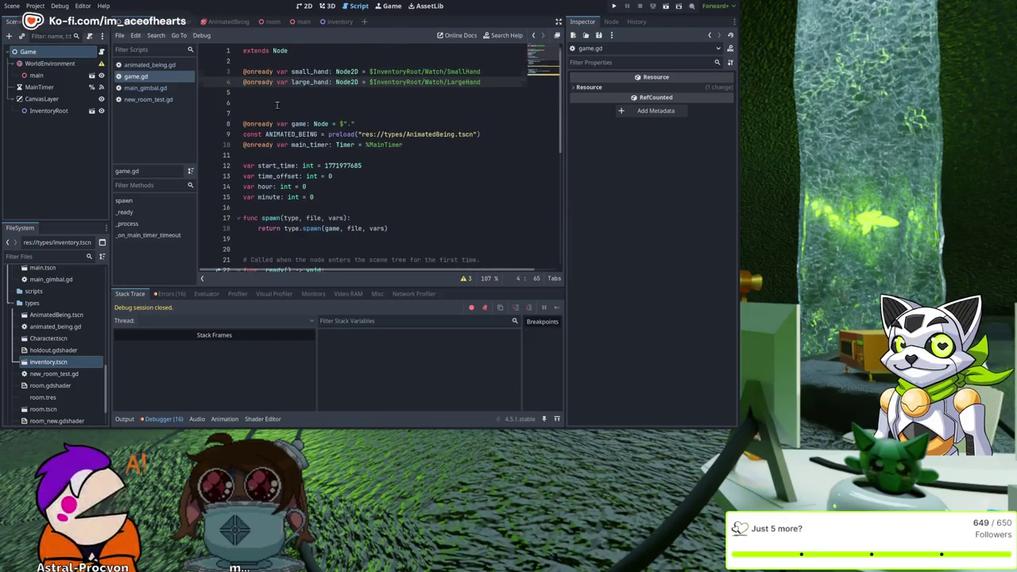
scroll(270, 151, "down", 7)
scroll(271, 151, "down", 1)
left_click(255, 229)
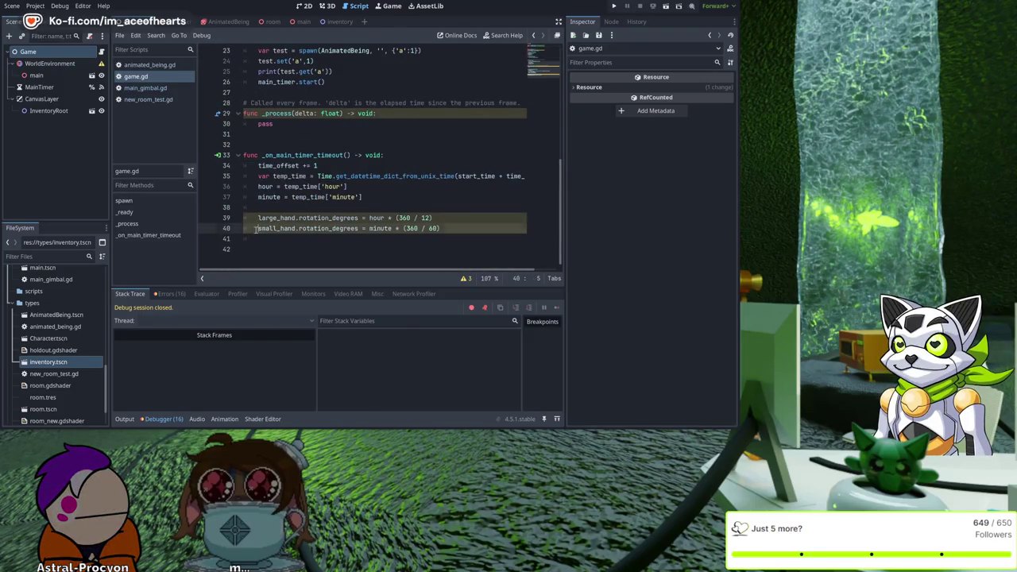
type("#")
scroll(250, 159, "up", 7)
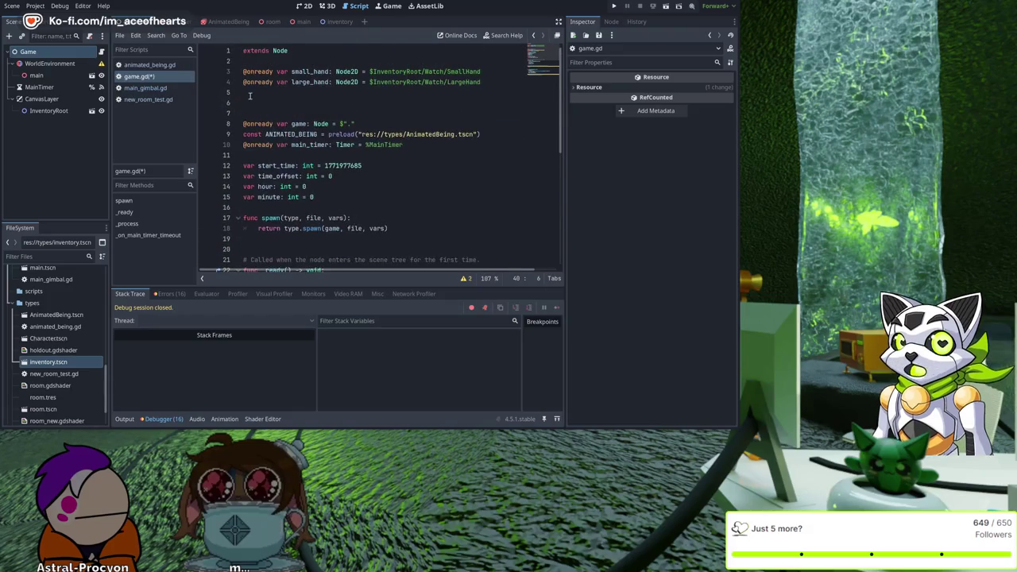
left_click(246, 82)
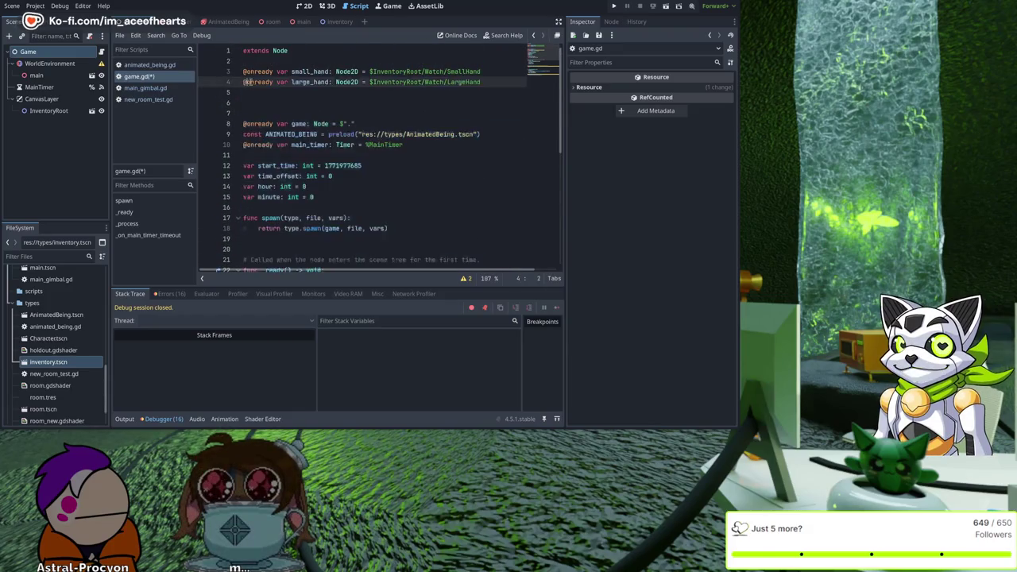
key("ctrl+k")
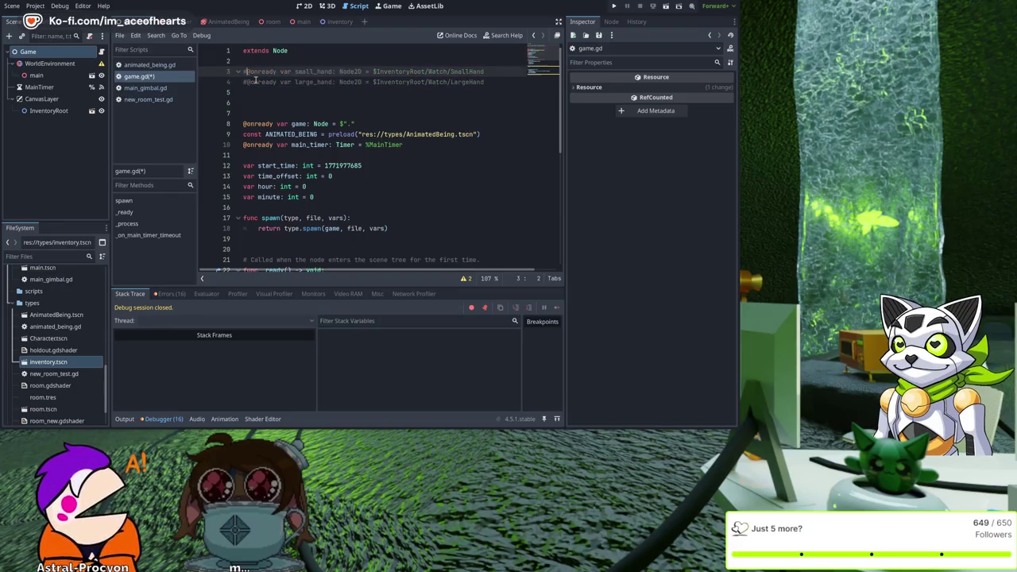
key("ctrl+shift+Right")
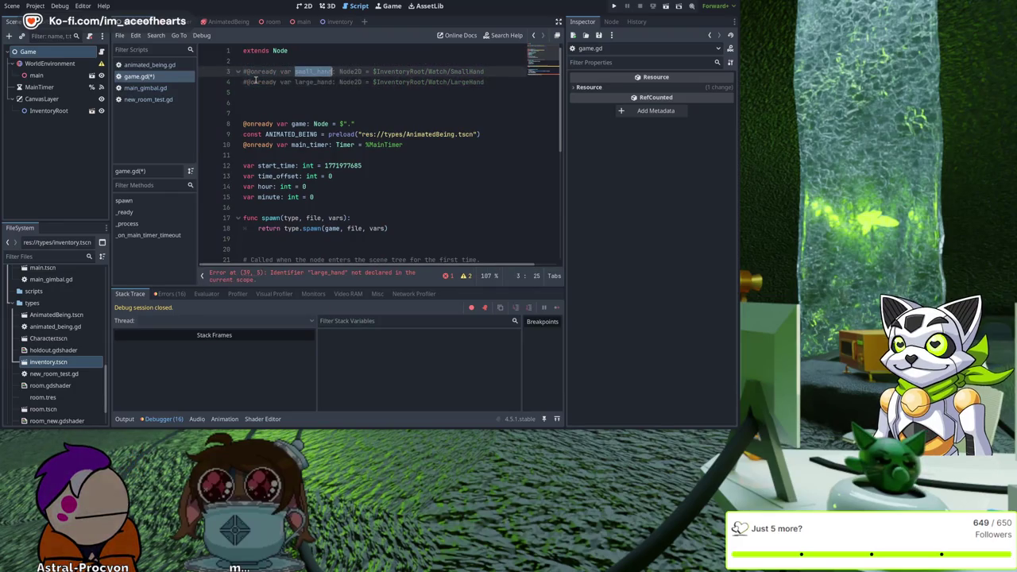
scroll(378, 146, "down", 7)
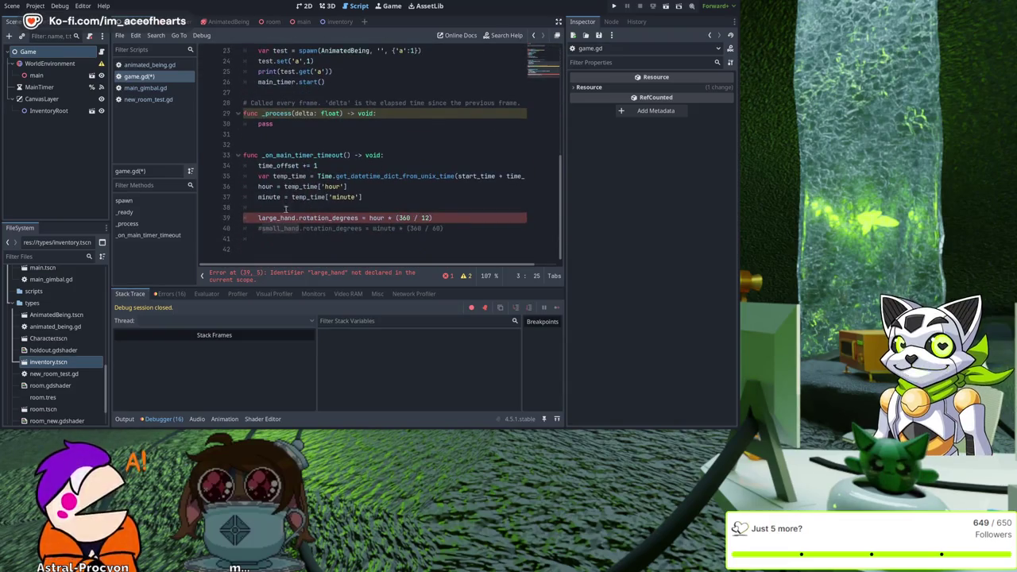
left_click(354, 207)
Step: Write a Node2D small_hand declaration using get_node with the CanvasLayer/InventoryRoot/Watch/SmallHand path
type("var small_hand:")
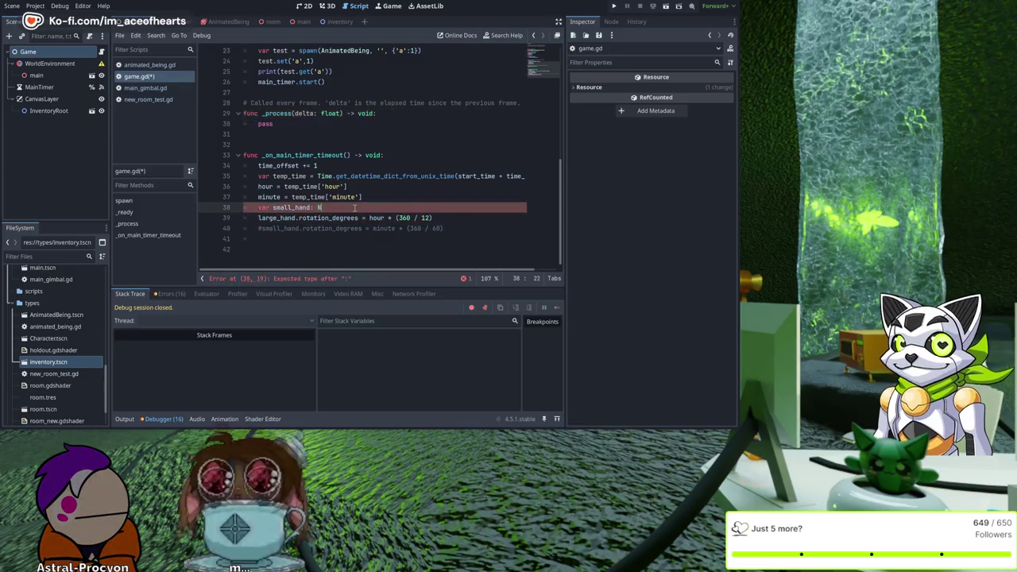
type("Node")
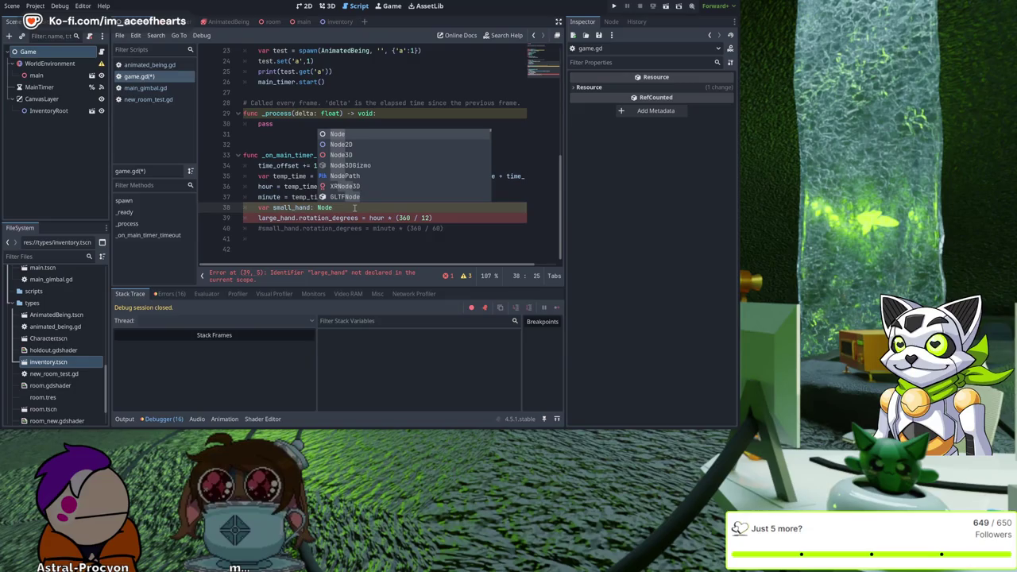
type("3d")
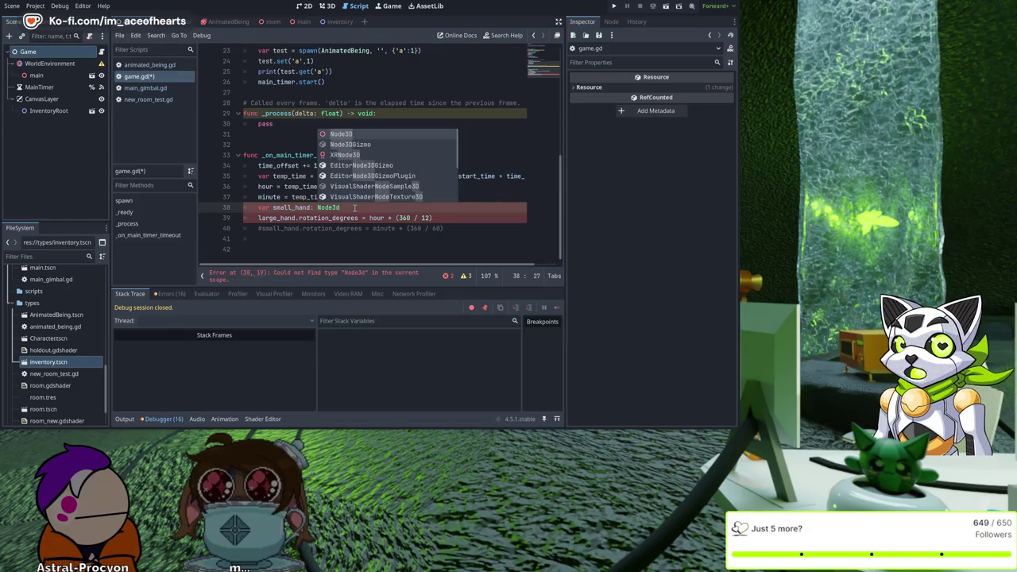
key("BackSpace")
key("BackSpace")
type("2d")
key("Home")
key("Return")
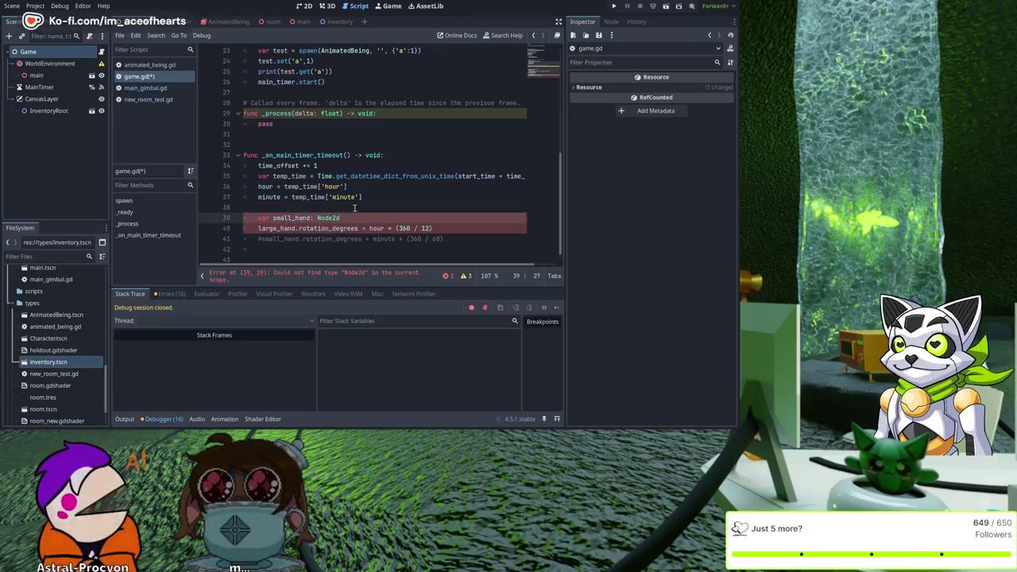
type(" = ")
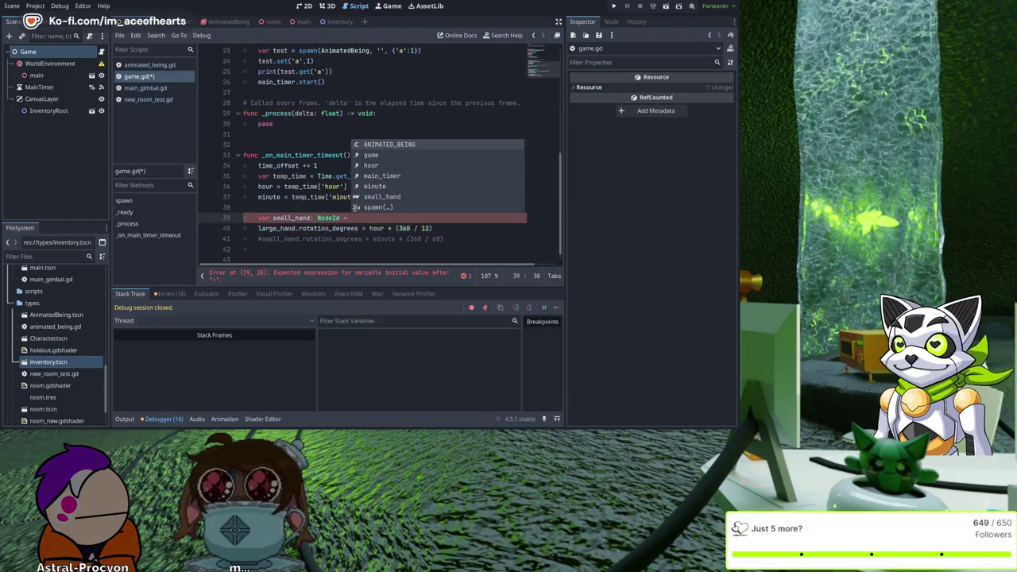
type("get_node")
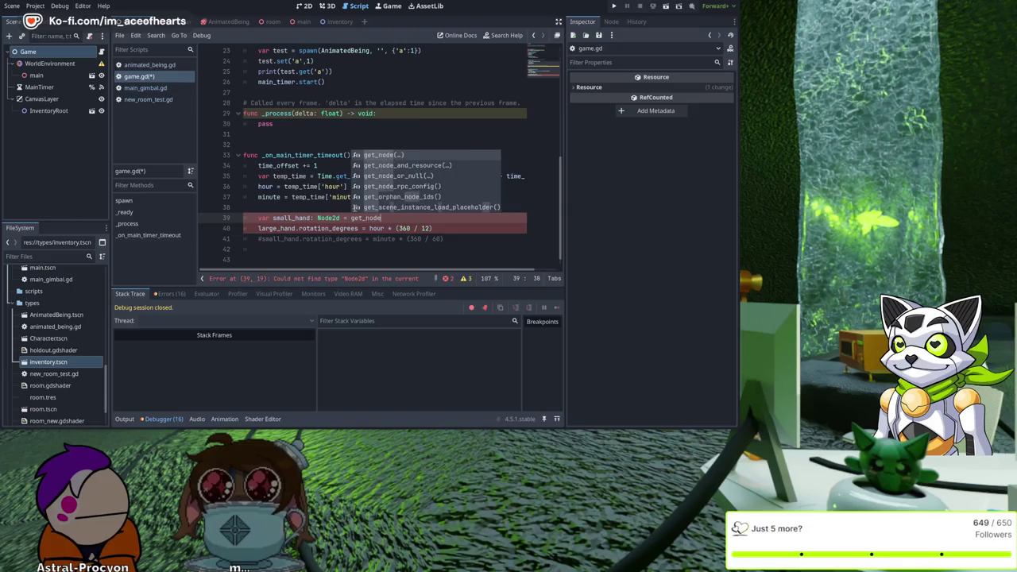
type("(")
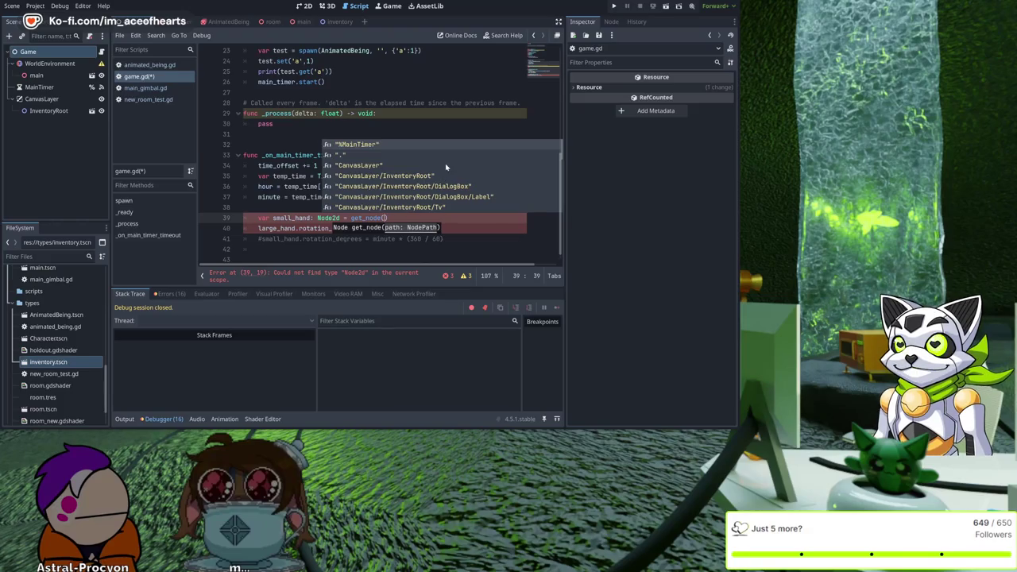
scroll(459, 180, "down", 9)
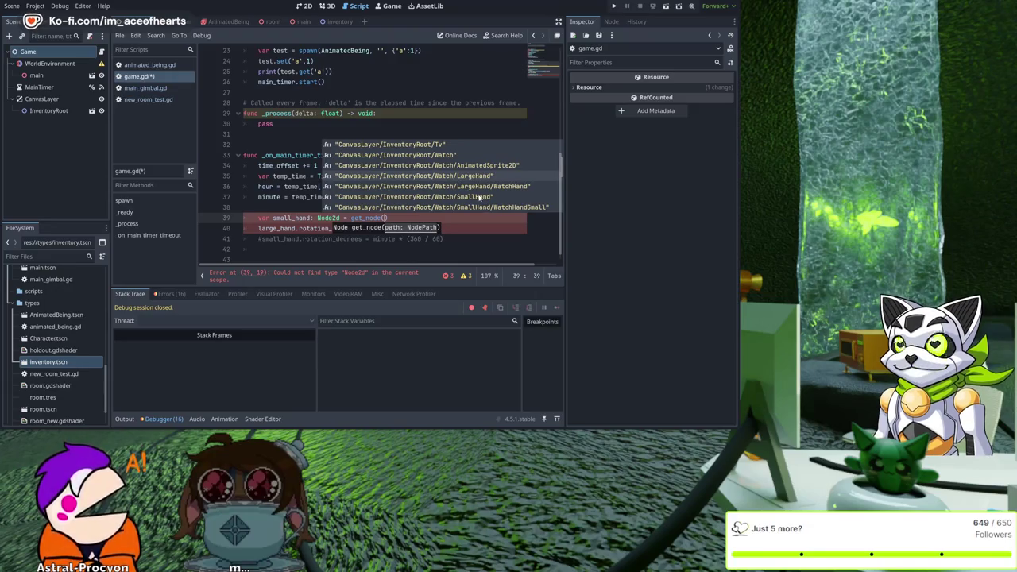
left_click(479, 197)
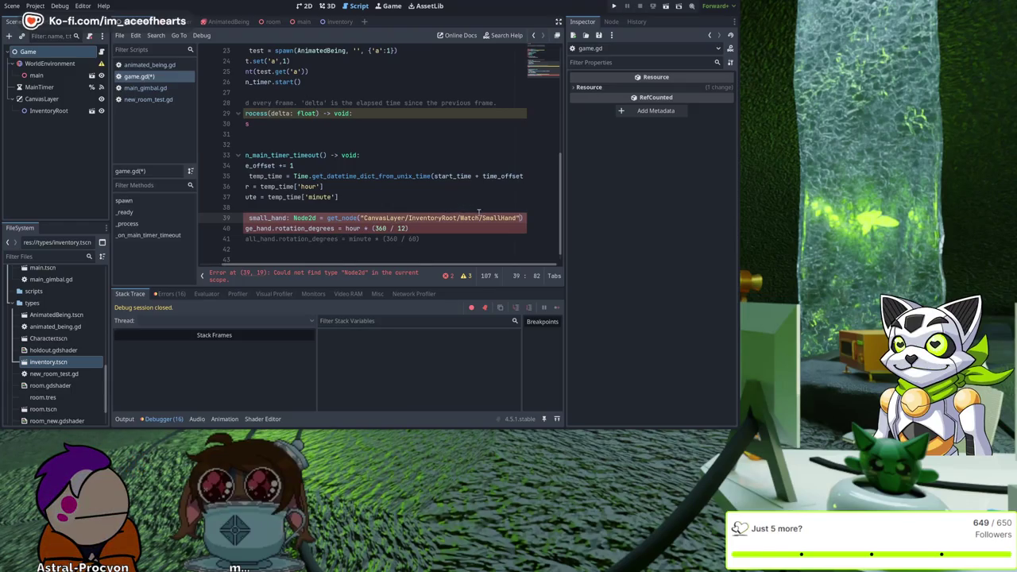
Step: Prefix the small_hand line with # and copy its node path
key("Home")
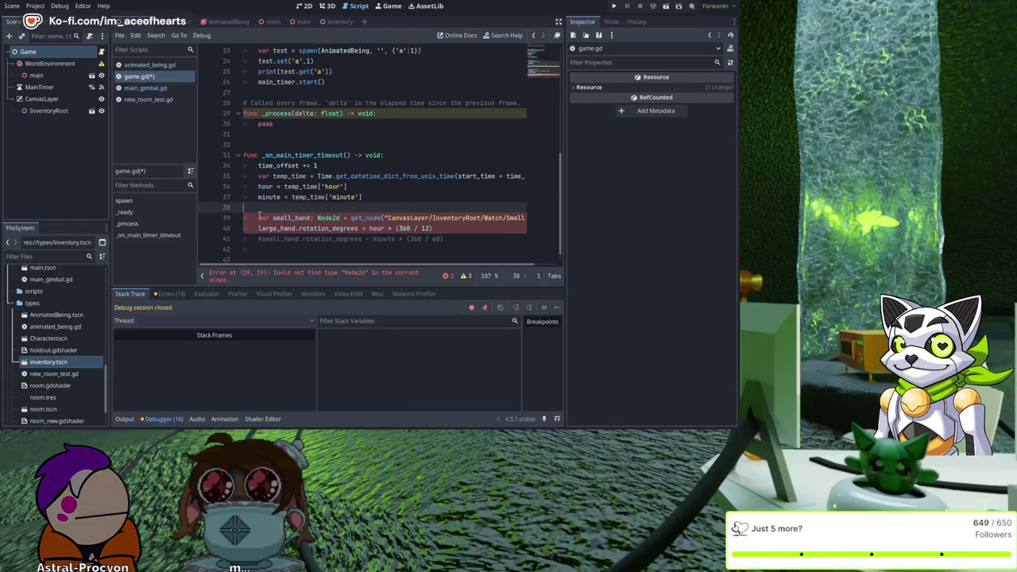
type("#")
left_click(391, 218)
key("shift+End")
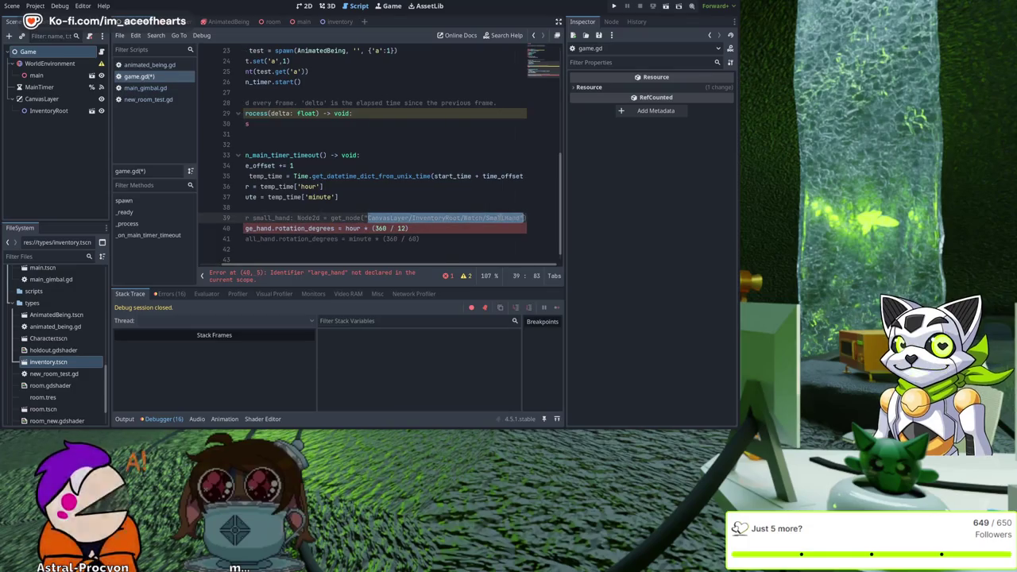
key("Home")
key("Up")
key("Up")
key("Up")
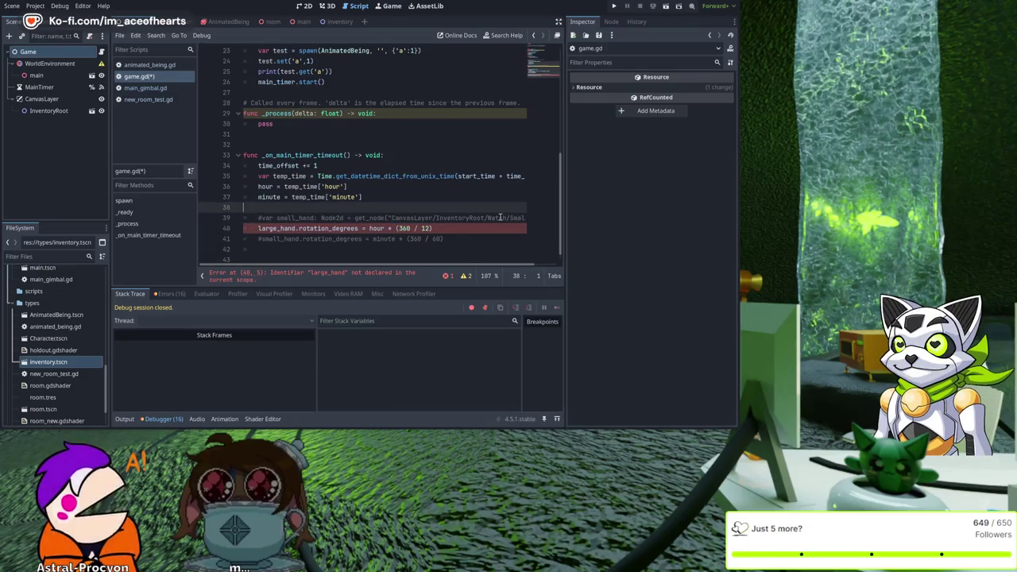
Step: Uncomment the large_hand declaration and paste the SmallHand path over its old path
key("Up")
key("Up")
key("Up")
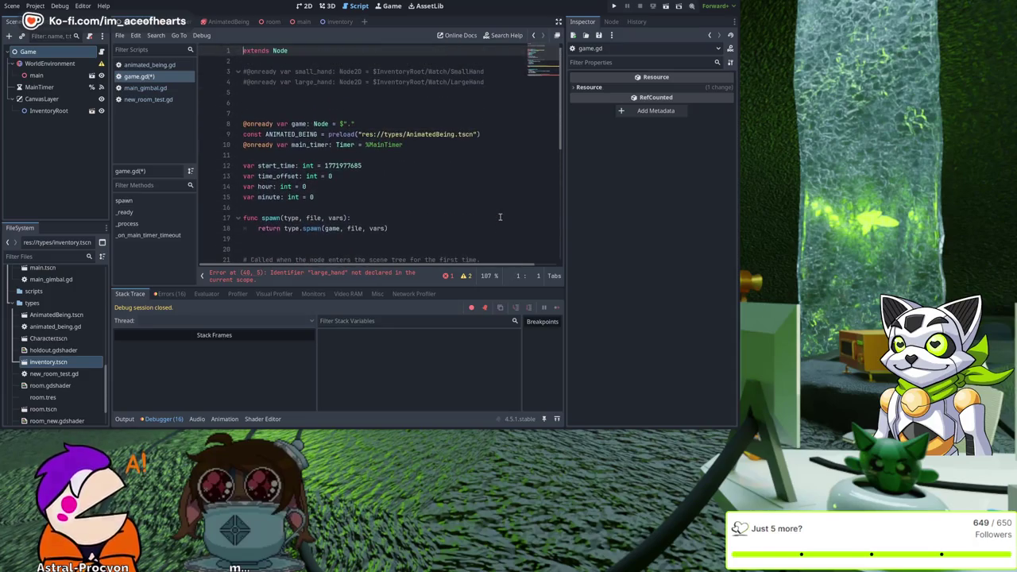
key("Up")
key("Up")
key("Up")
key("End")
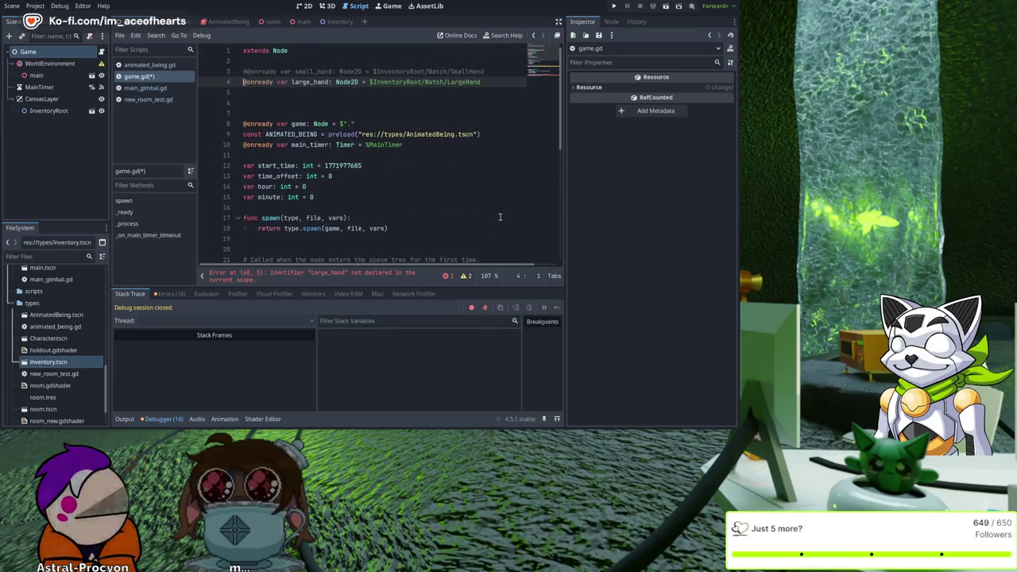
key("ctrl+k")
key("ctrl+shift+Left")
key("ctrl+shift+Left")
key("ctrl+shift+Left")
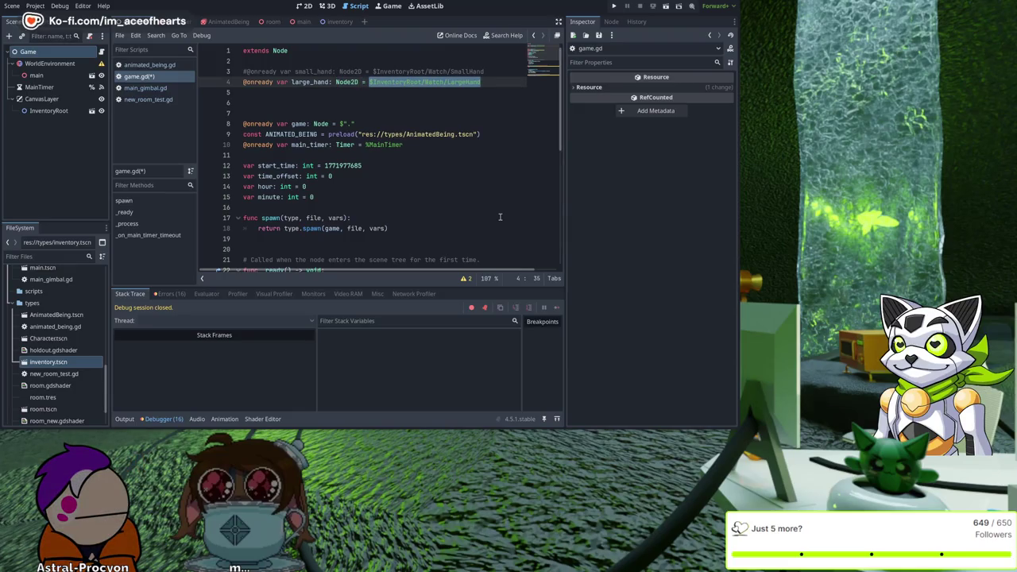
type("CanvasLayer/InventoryRoot/Watch/SmallHand")
Step: Add $ before the CanvasLayer path, save game.gd, and run the game
key("Home")
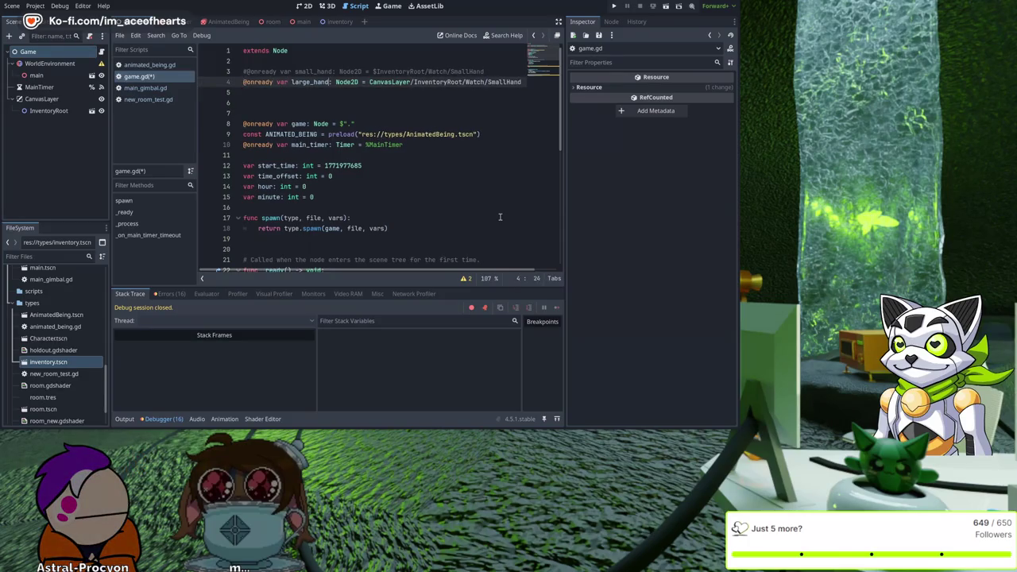
key("ctrl+Right")
key("ctrl+Right")
key("ctrl+Right")
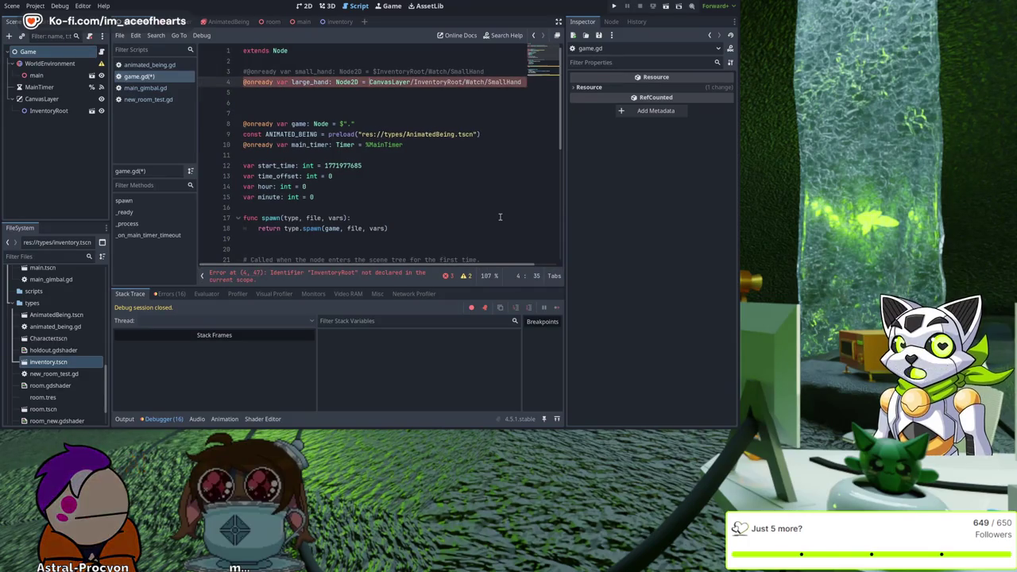
type("$")
key("ctrl+s")
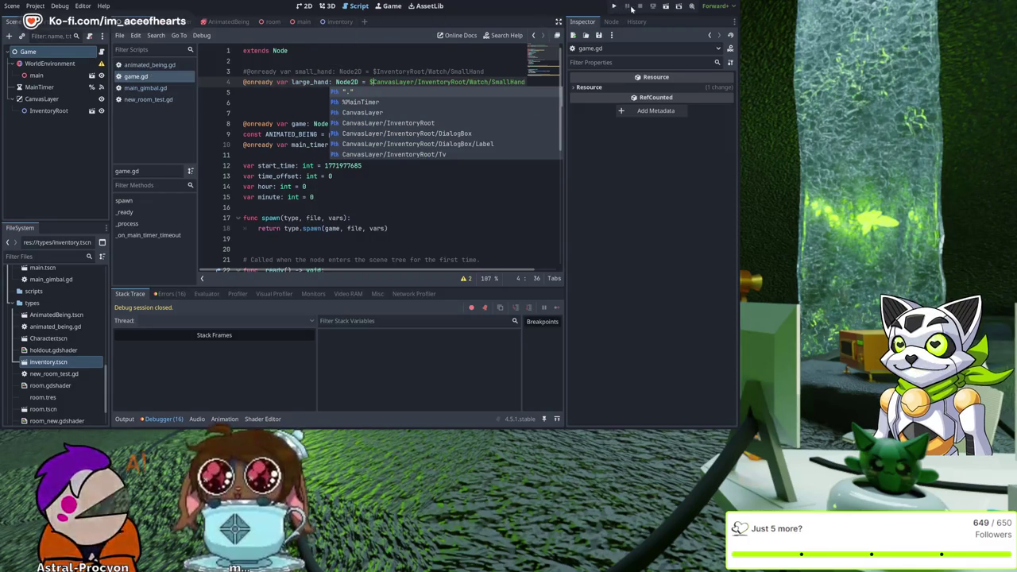
left_click(616, 6)
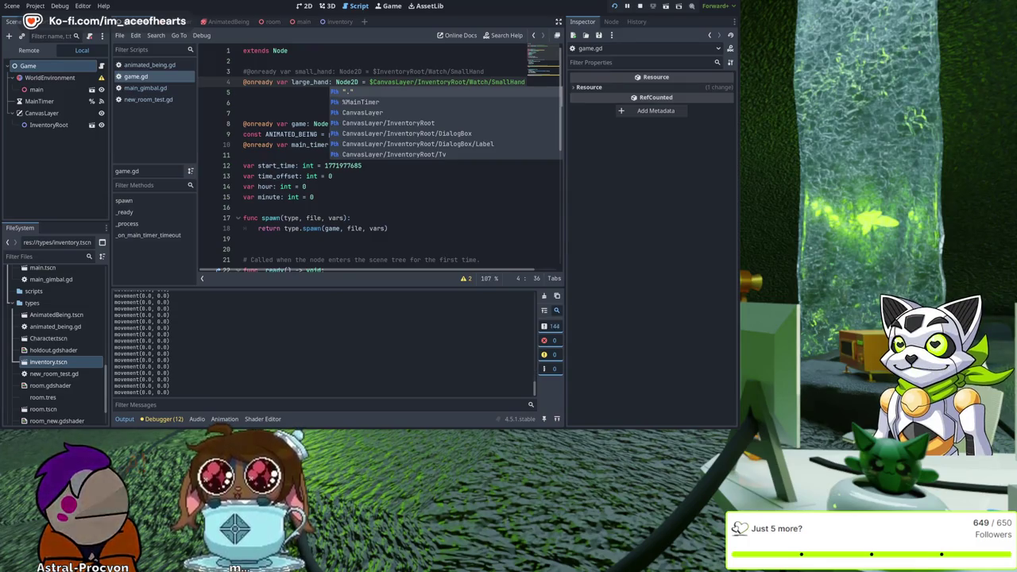
Step: Stop the running game and return to game.gd in the script editor
key("F8")
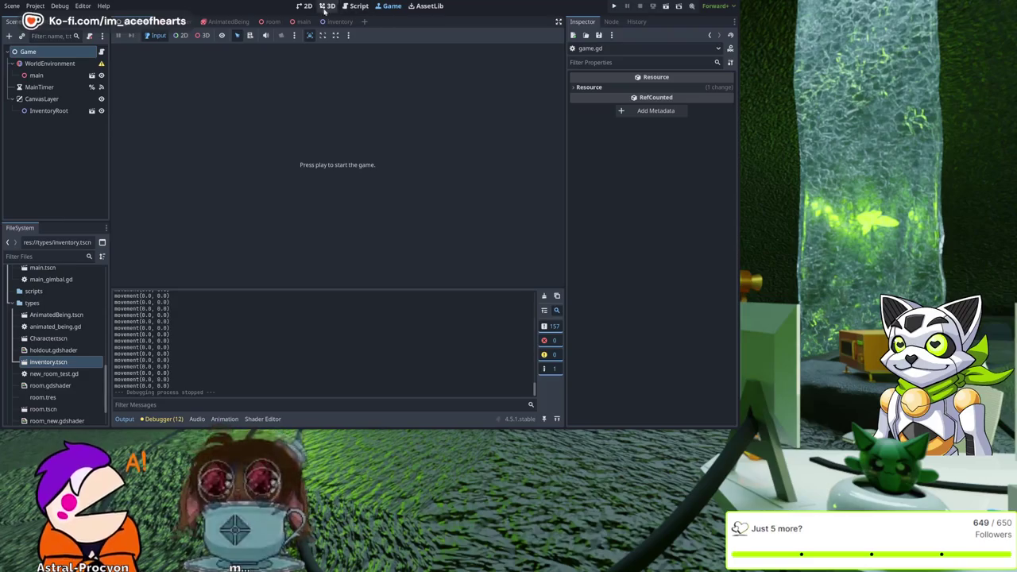
left_click(356, 5)
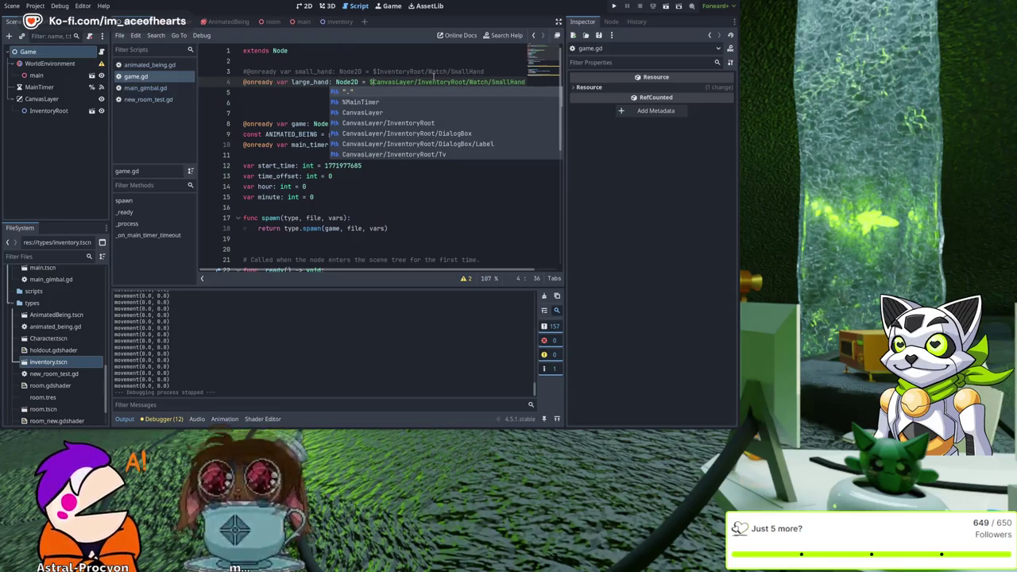
Step: Change line 4's large_hand path to end in LargeHand
double_click(512, 82)
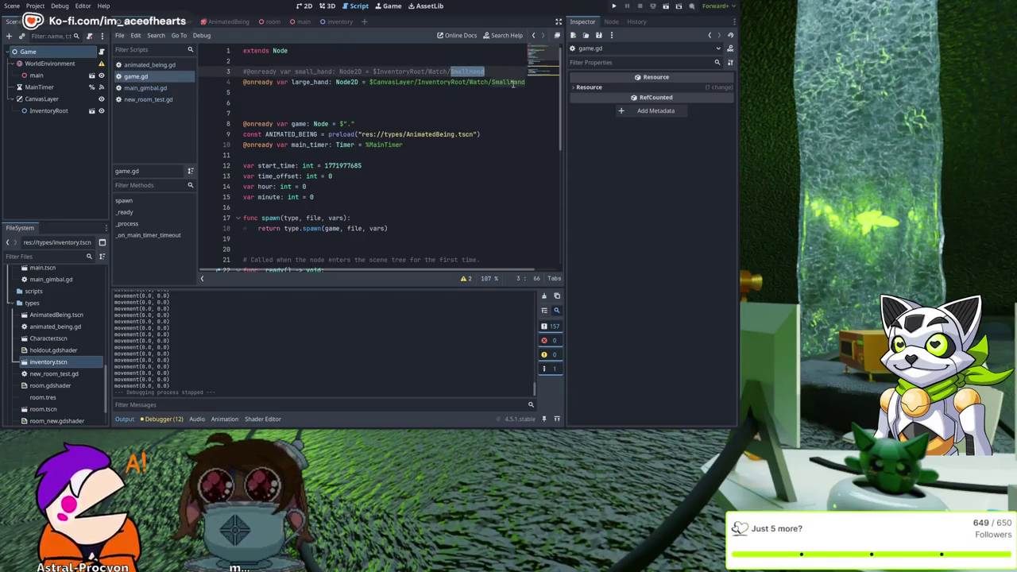
type("Largeand")
key("Down")
Step: Duplicate the declaration as small_hand pointing at Watch/SmallHand and save game.gd
type("@onready var large_hand: Node2D = $CanvasLayer/InventoryRoot/Watch/LargeHand")
key("Home")
key("ctrl+Right")
key("ctrl+Right")
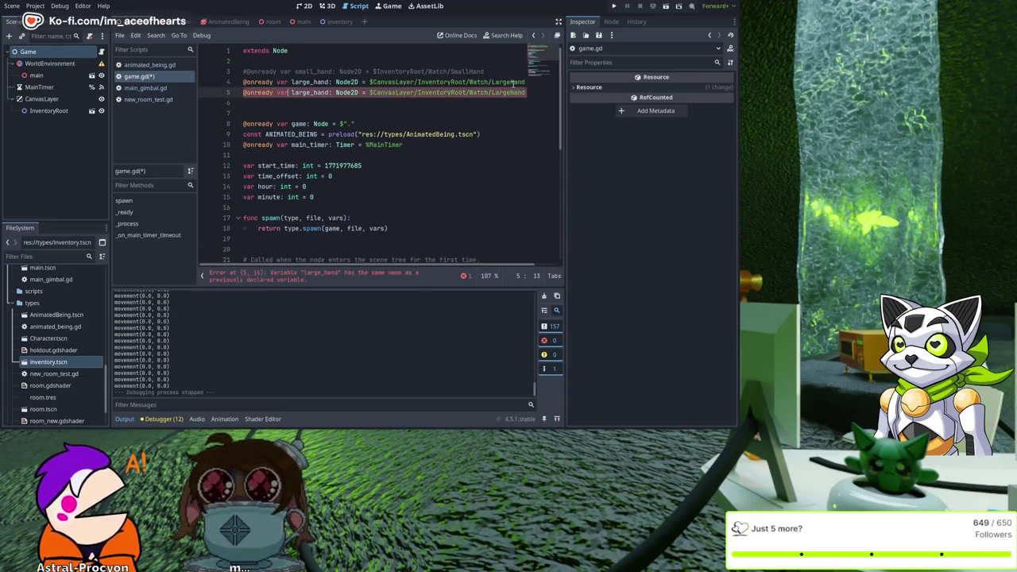
key("shift+Right")
key("shift+Right")
key("shift+Right")
type("sma")
key("End")
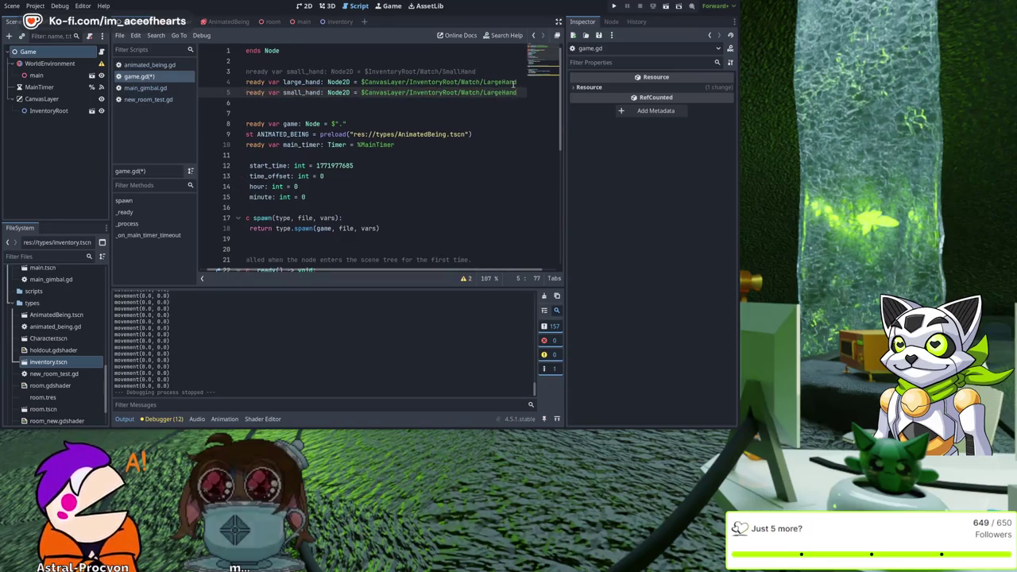
key("ctrl+shift+Left")
type("SmallHand")
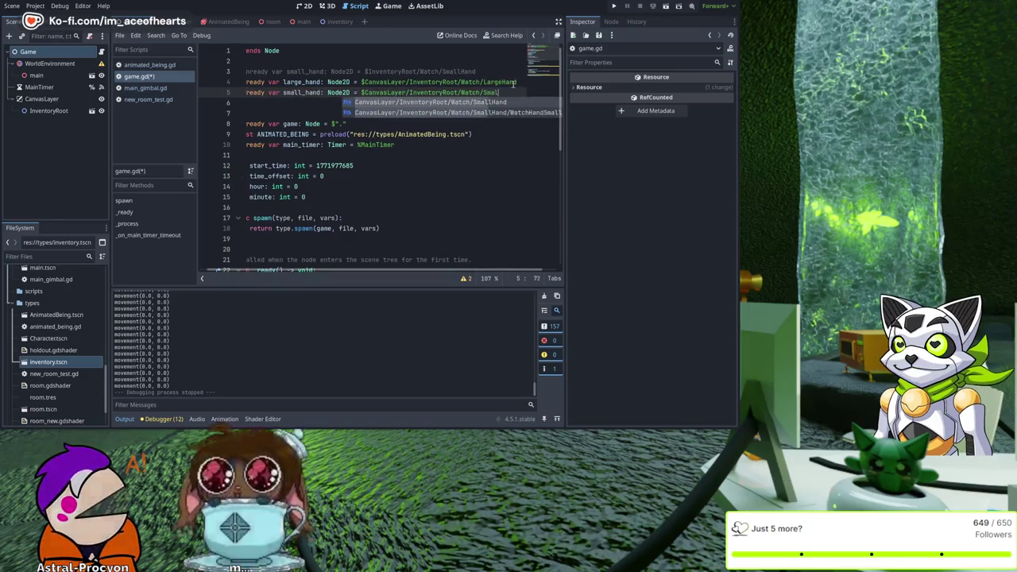
key("ctrl+s")
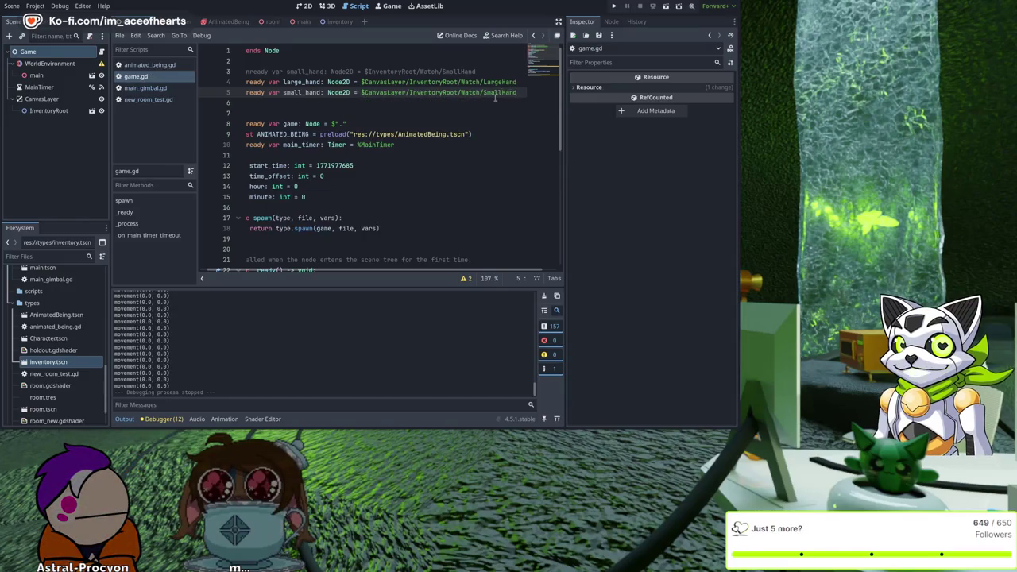
Step: Review where small_hand is used, including the rotation line near line 41
double_click(296, 92)
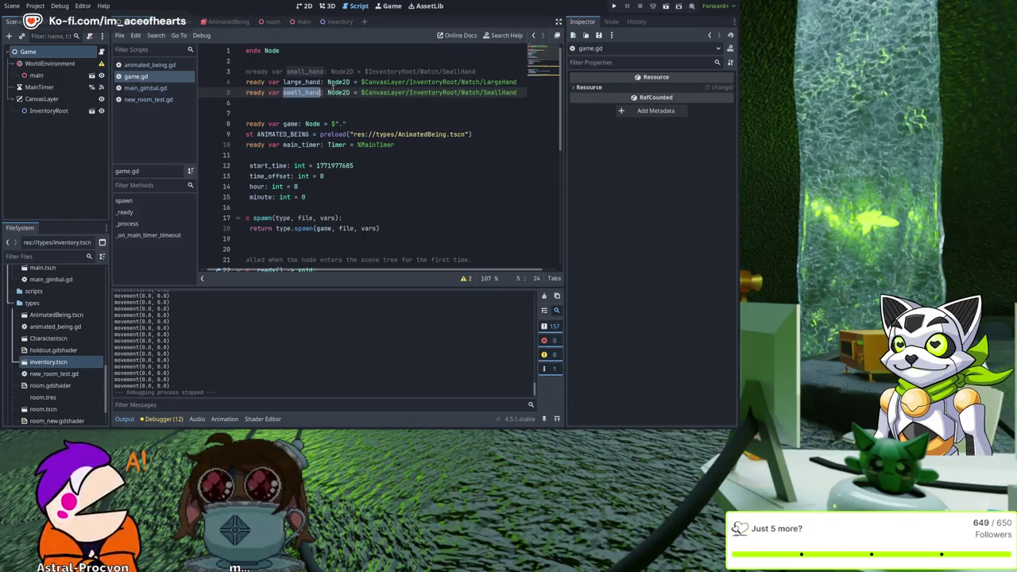
scroll(332, 90, "down", 8)
left_click(253, 228)
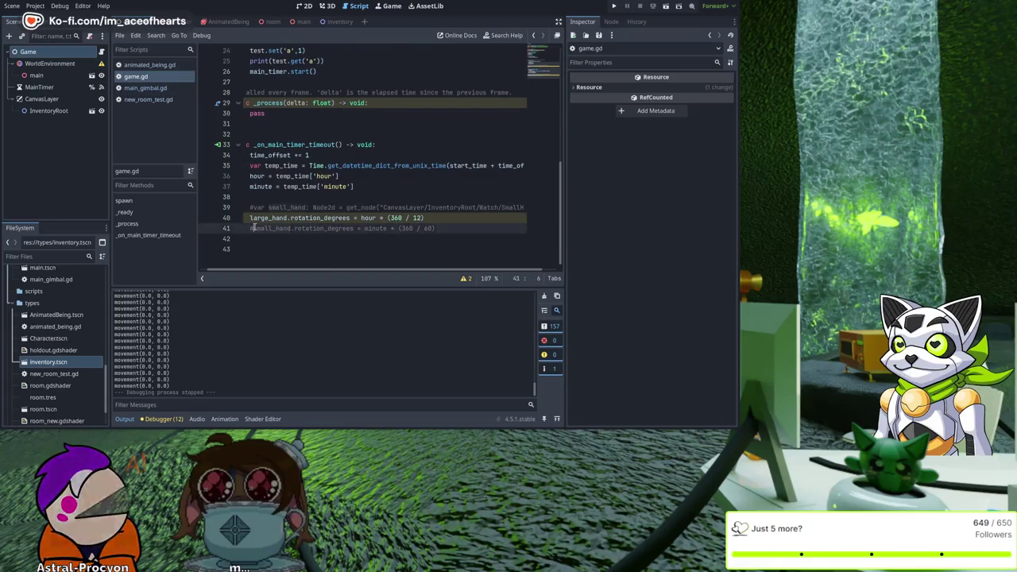
scroll(406, 120, "up", 8)
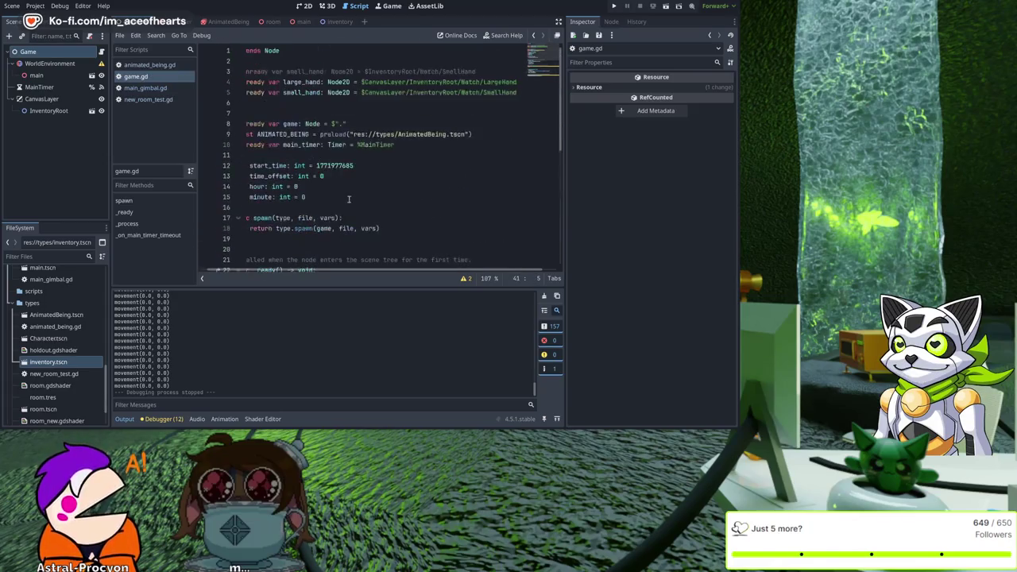
left_click(407, 123)
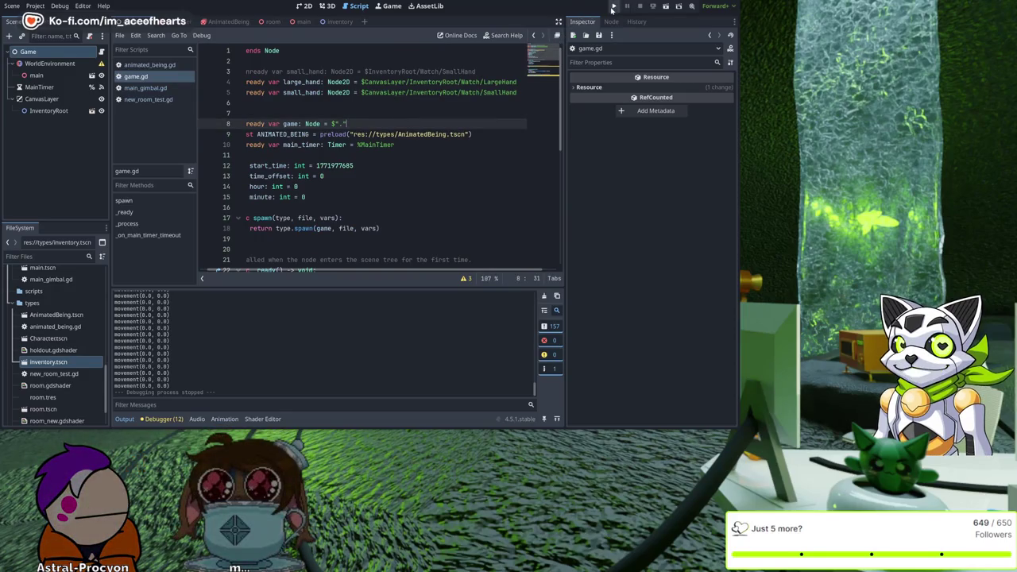
Step: Launch the project with the play button, then stop it with F8
left_click(612, 6)
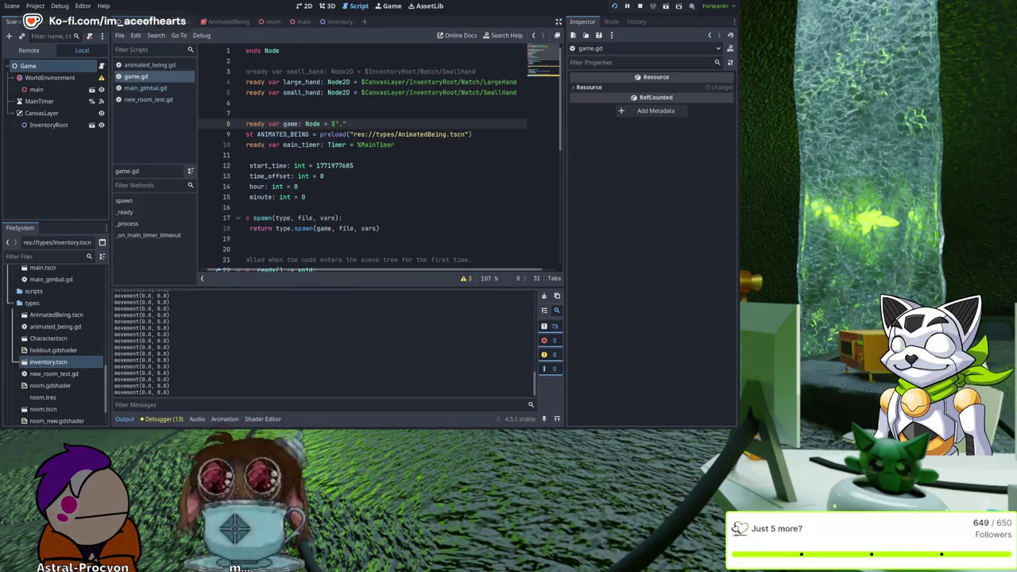
key("F8")
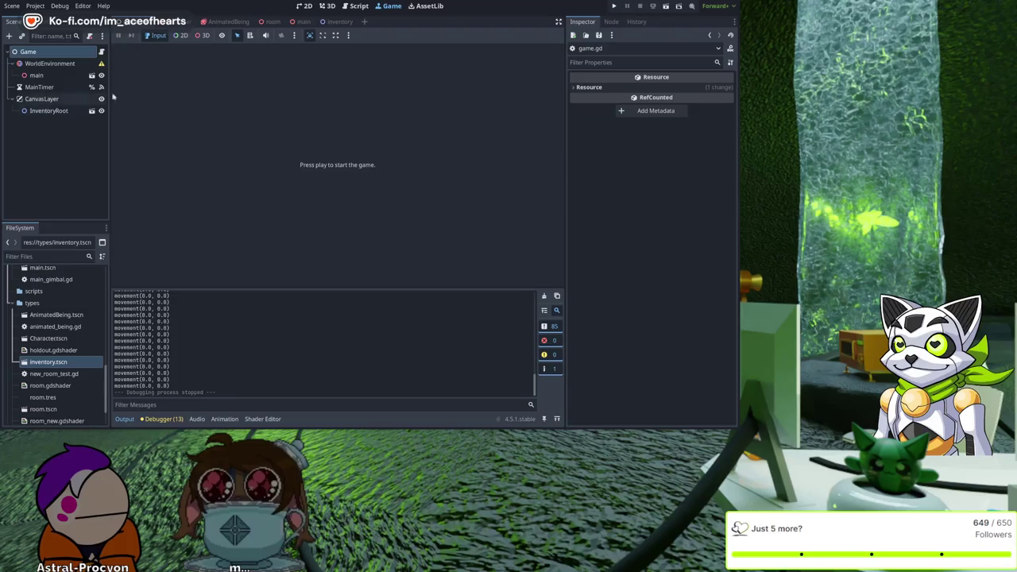
Step: In the 2D view, select the watch's AnimatedSprite2D, test-run the game, and open the shader panel
left_click(304, 6)
scroll(401, 196, "up", 5)
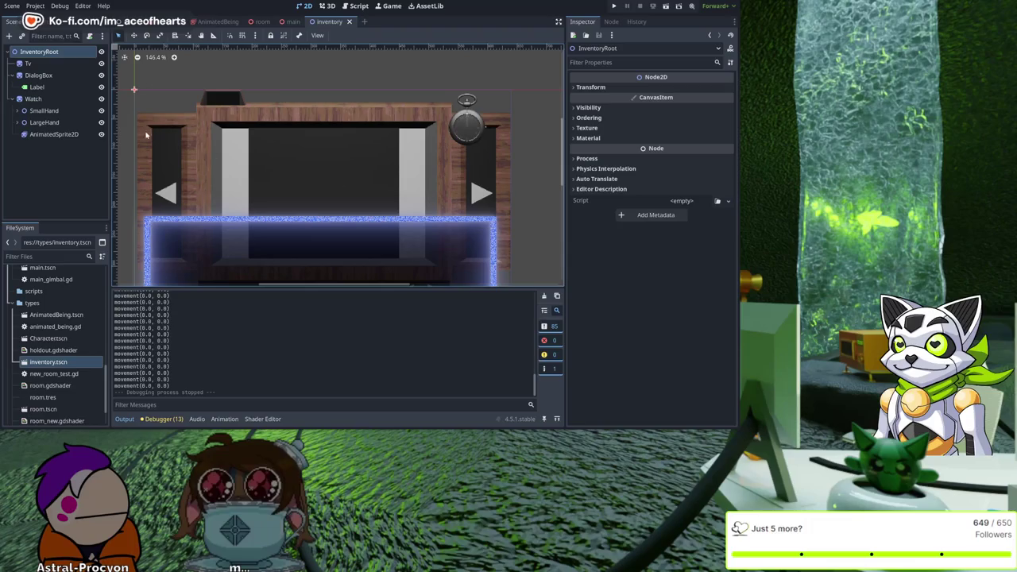
left_click(57, 135)
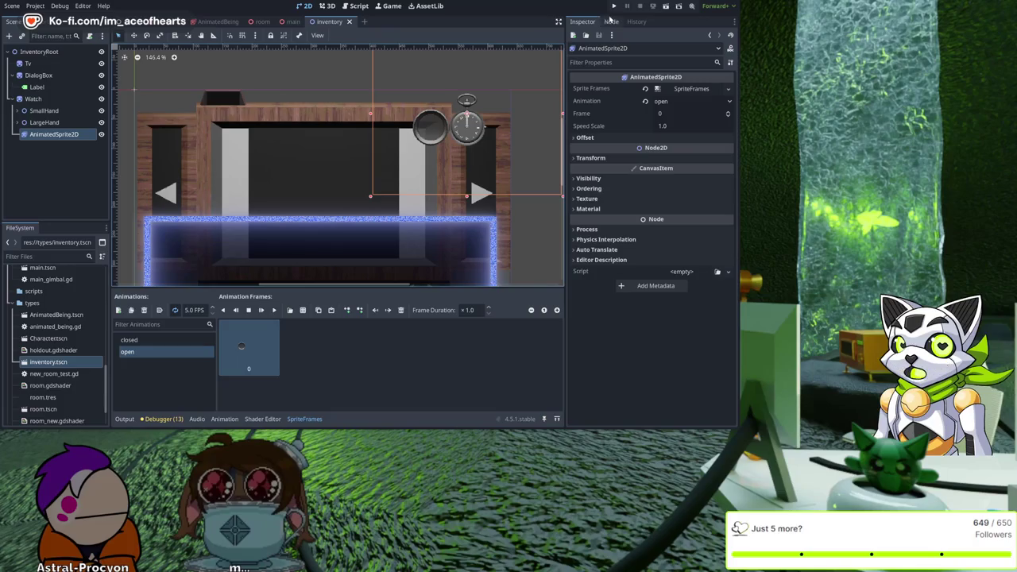
left_click(614, 8)
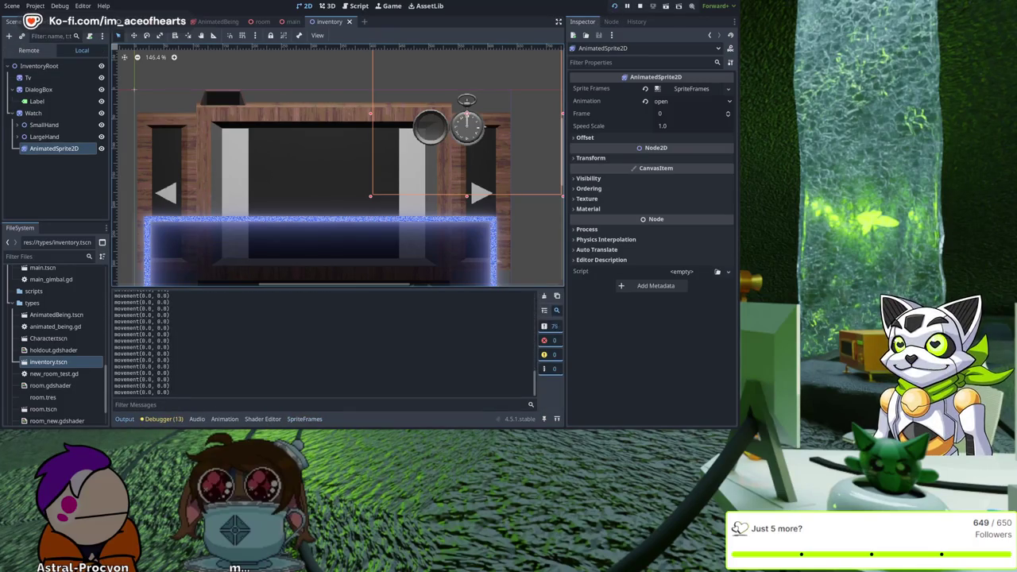
key("F8")
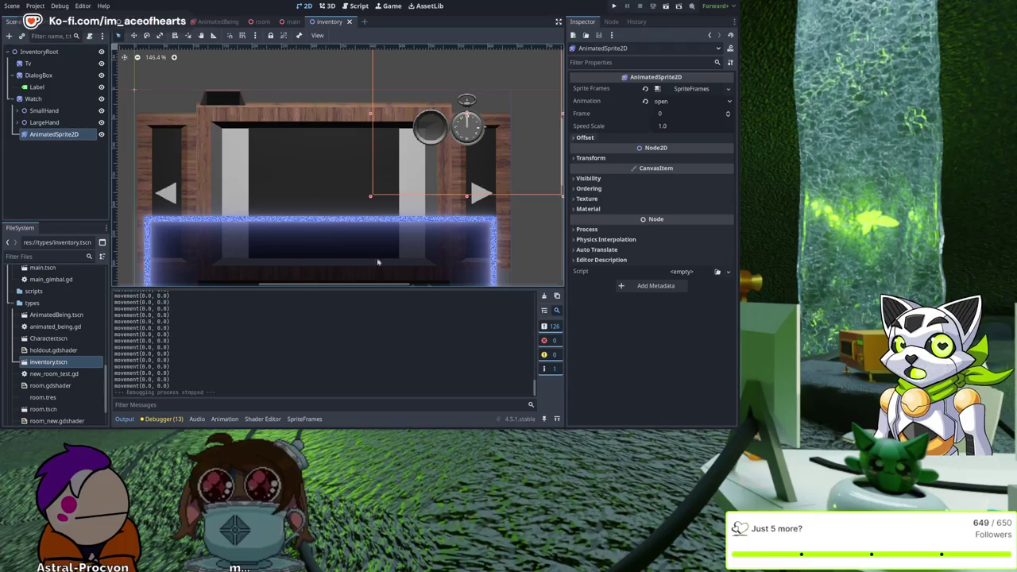
left_click(273, 421)
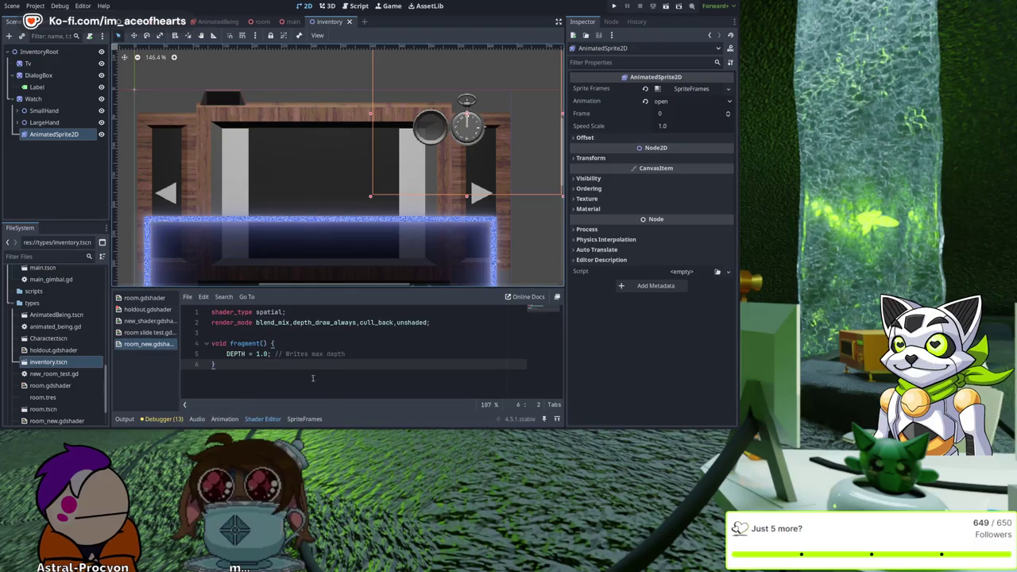
Step: Preview the closed and open watch animations, trying 6 FPS before returning to 5 FPS
left_click(306, 419)
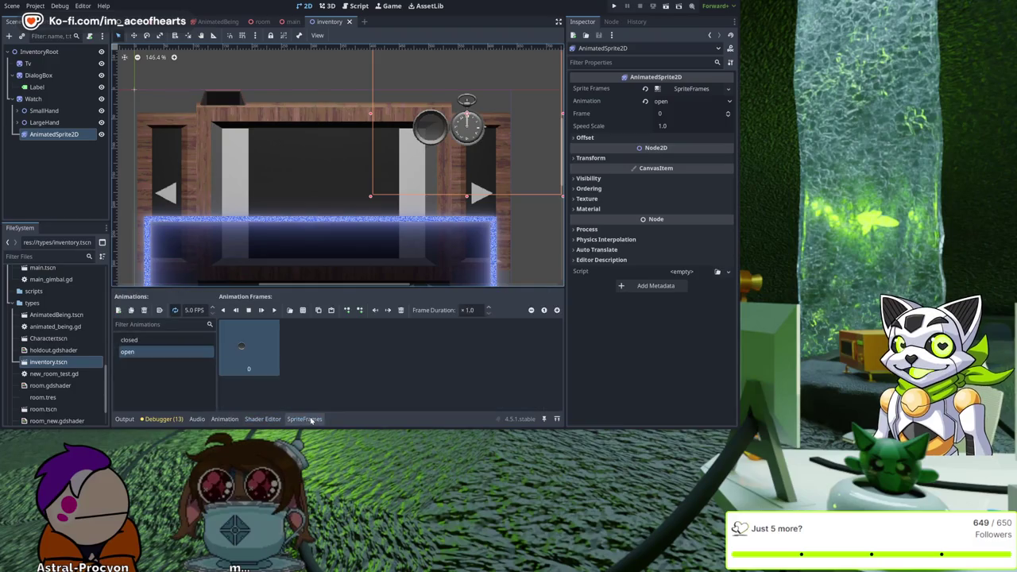
left_click(147, 355)
left_click(155, 340)
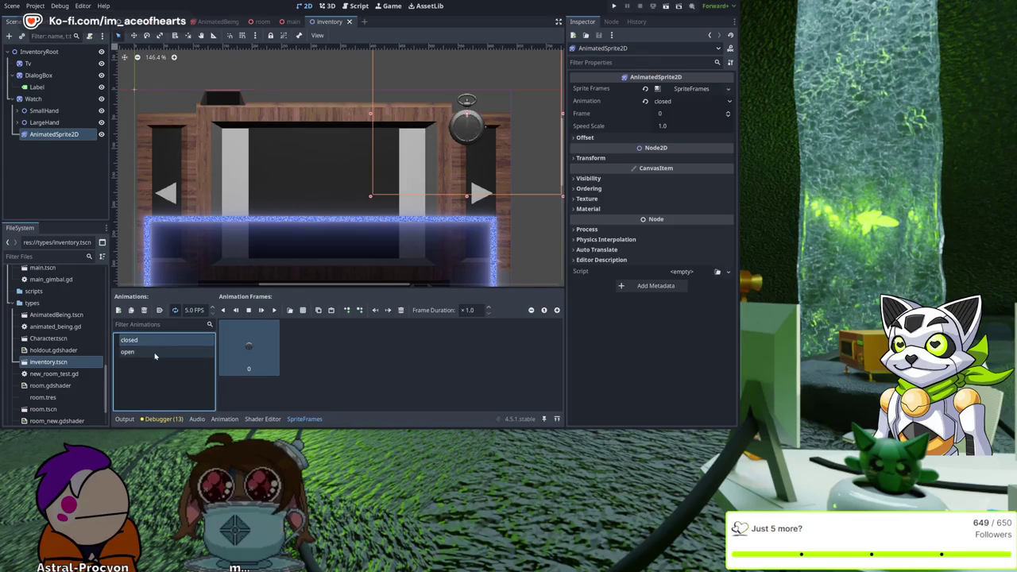
left_click(154, 354)
left_click(213, 309)
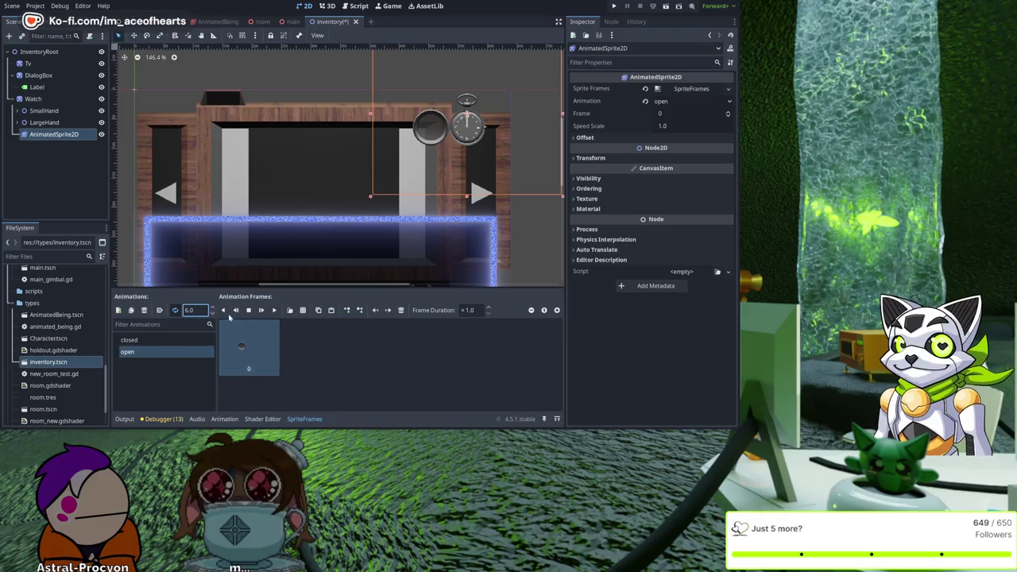
left_click(212, 314)
left_click(150, 341)
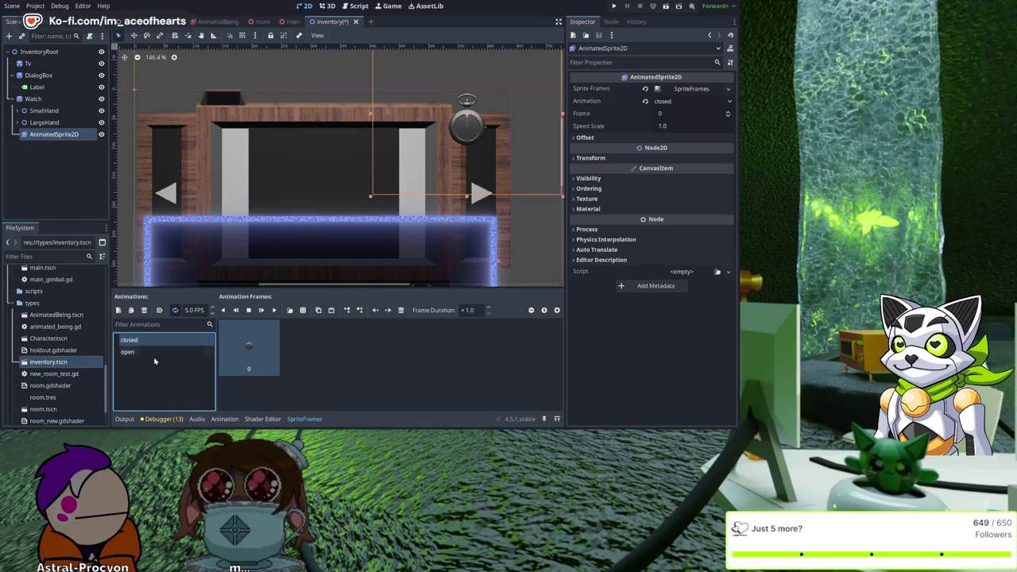
left_click(136, 352)
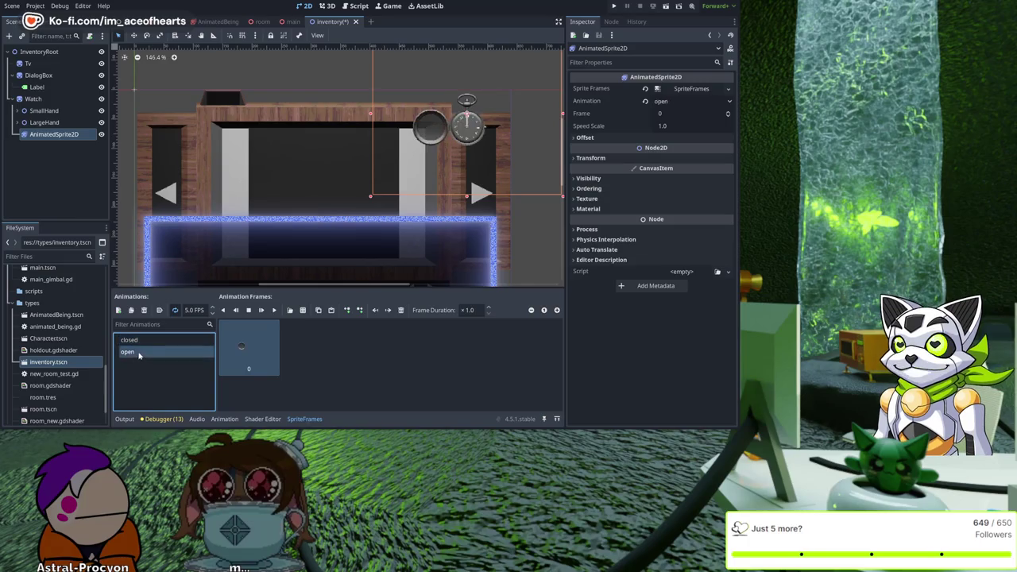
Step: Disable looping on open, add WatchLidOpen.png to its frames, select closed, and run the game
left_click(178, 311)
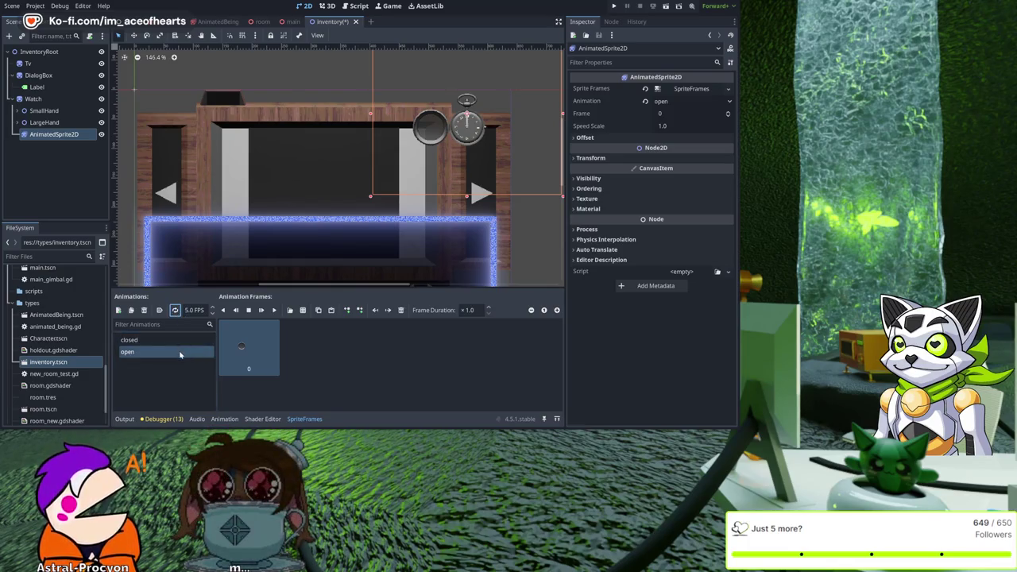
left_click_drag(336, 381, 241, 348)
left_click(129, 339)
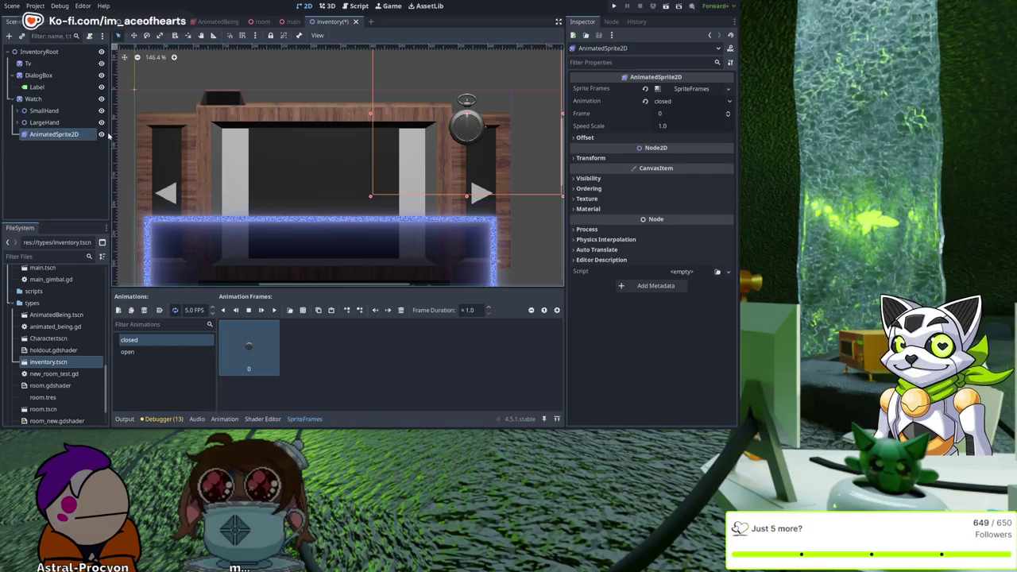
left_click(614, 6)
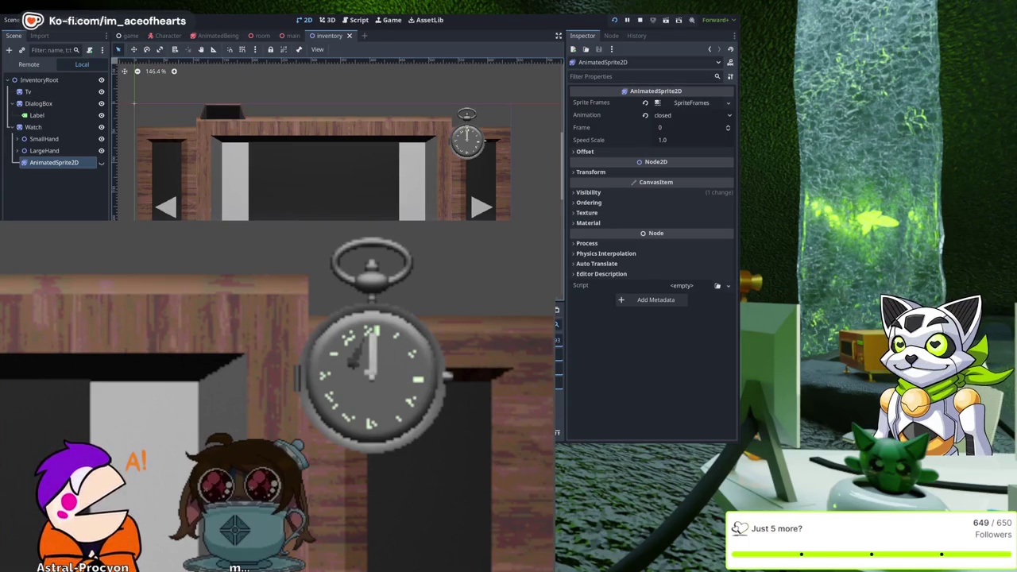
Step: Stop the game, undo twice to restore WatchHand and WatchHandSmall, and zoom in on the watch
key("F8")
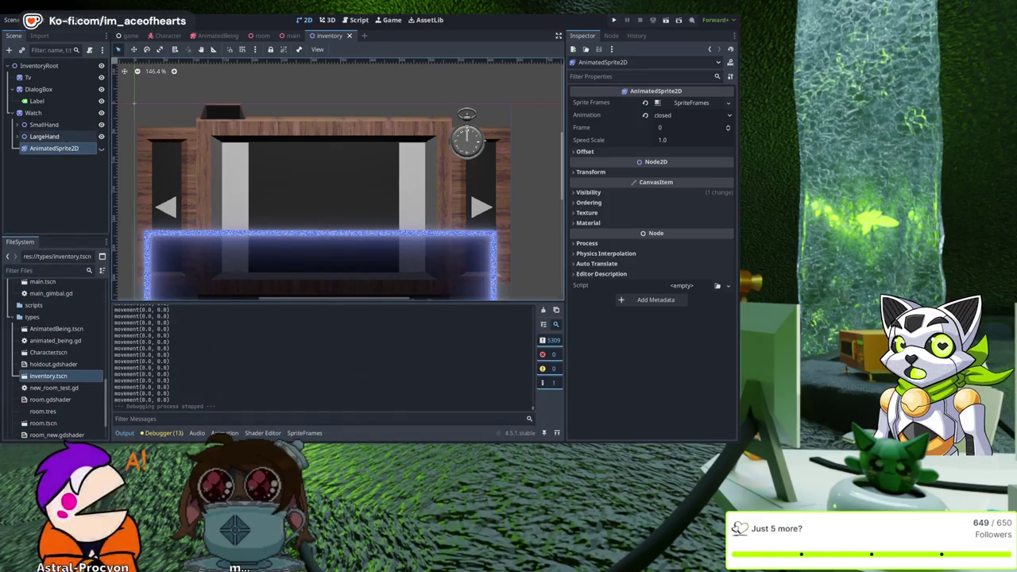
key("ctrl+z")
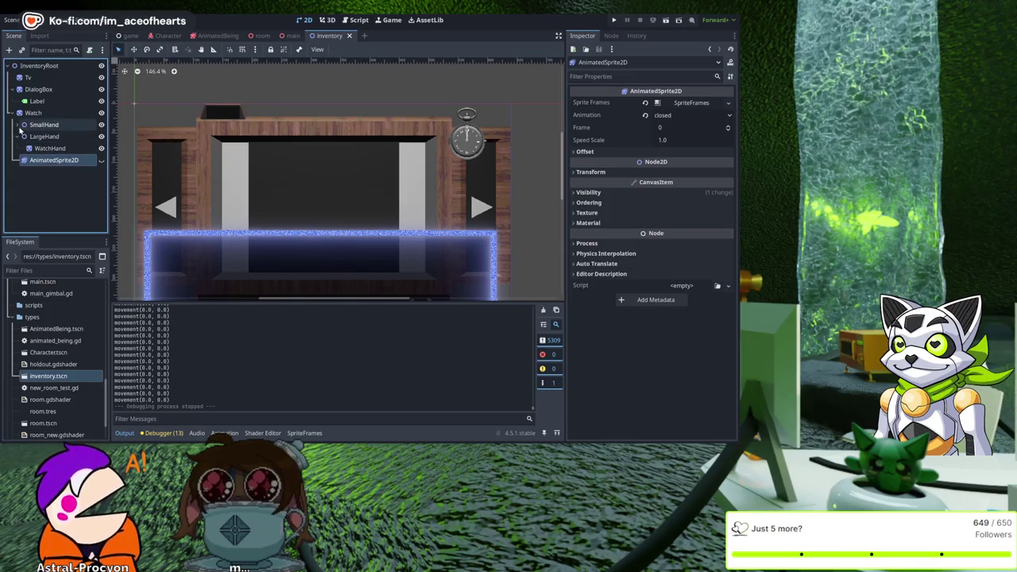
key("ctrl+z")
scroll(262, 215, "up", 3)
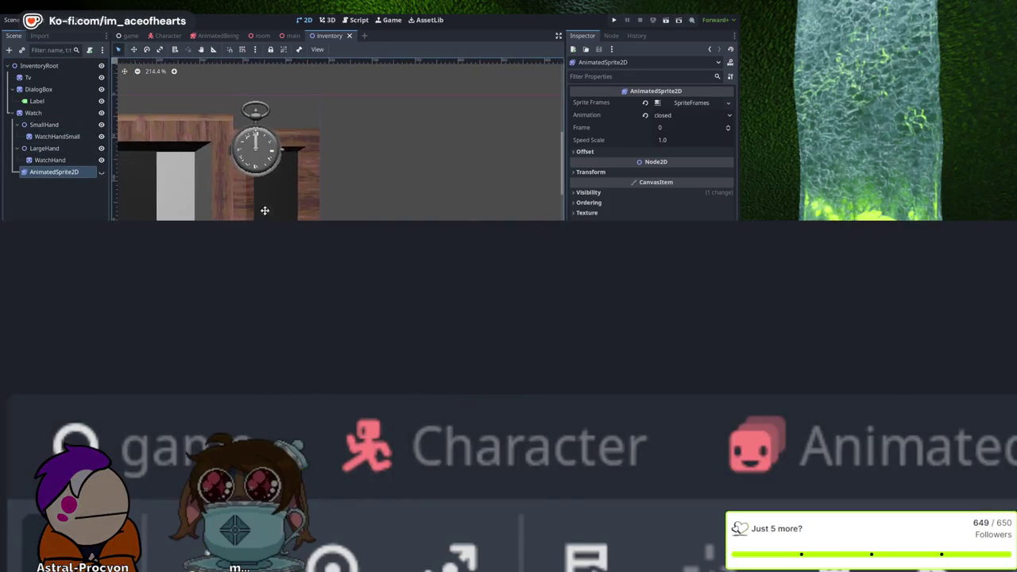
scroll(265, 210, "up", 5)
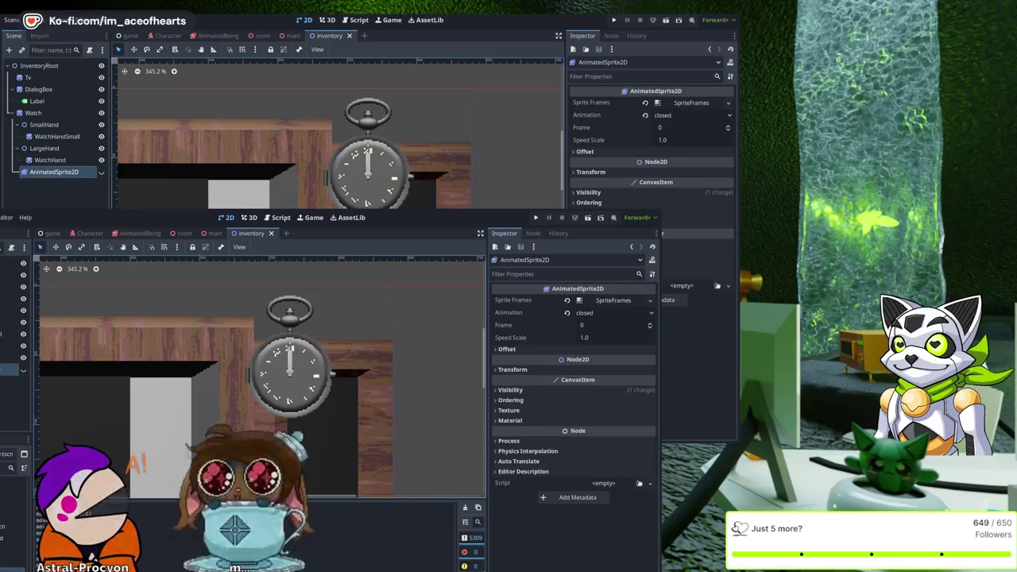
Step: Test-run the inventory, stop it, and select the WatchHand sprite and LargeHand pivot
key("F5")
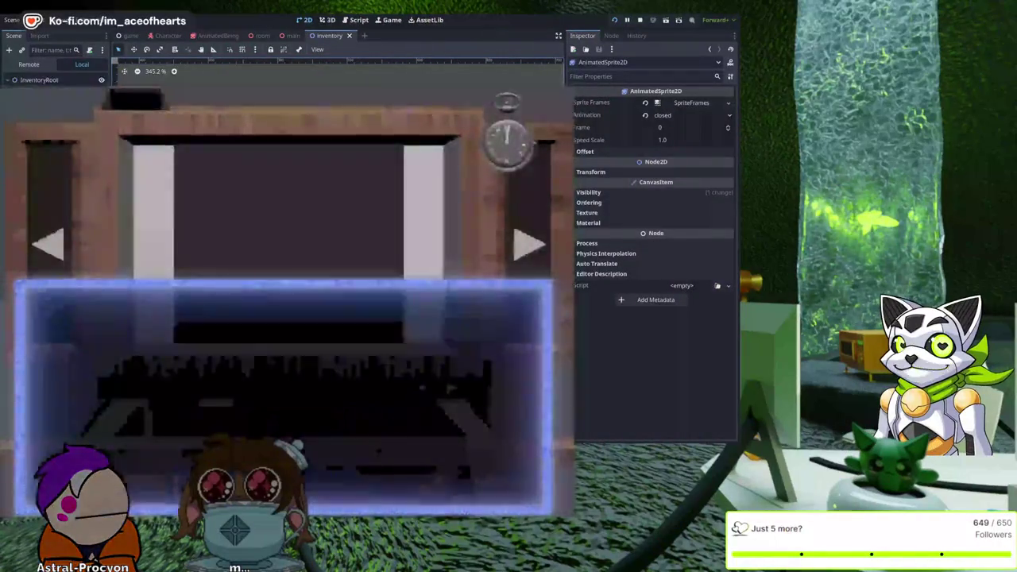
key("F8")
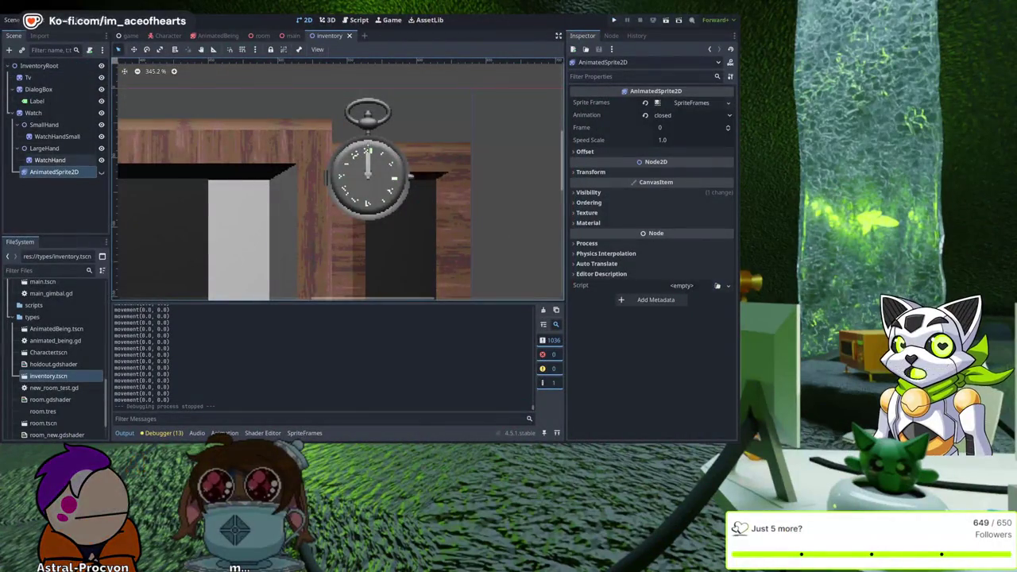
left_click(56, 160)
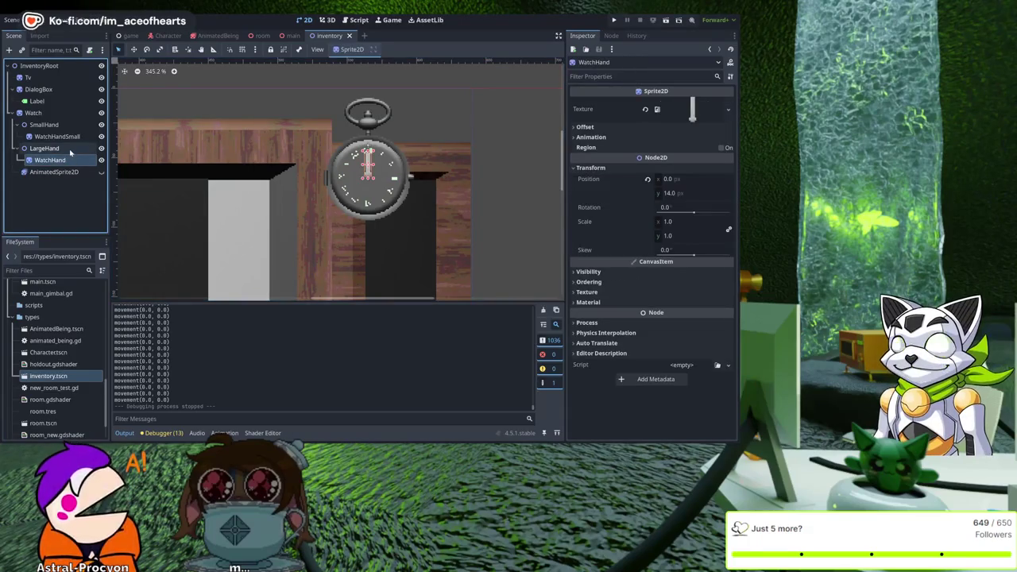
left_click(45, 148)
scroll(345, 192, "up", 5)
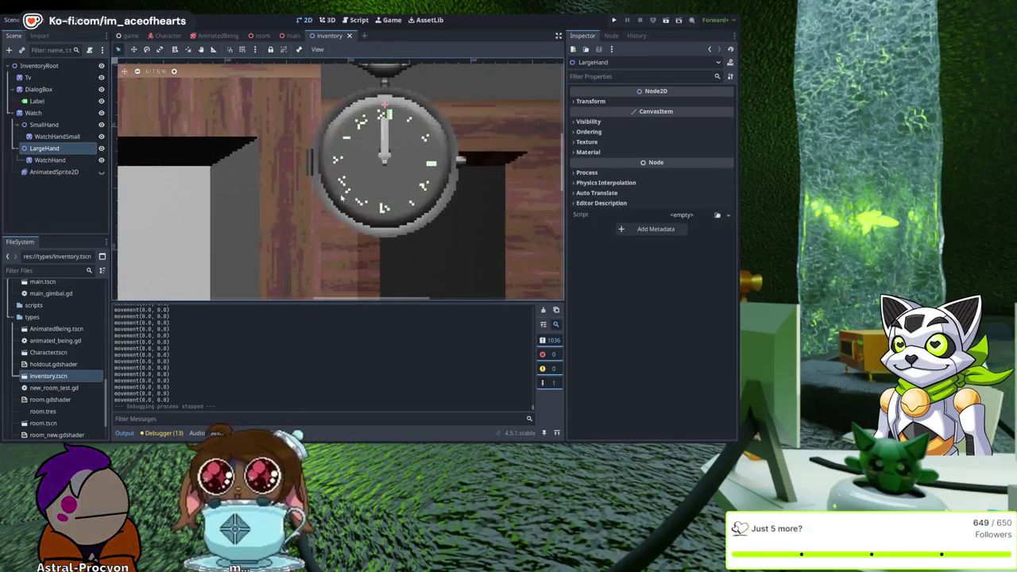
scroll(341, 195, "up", 2)
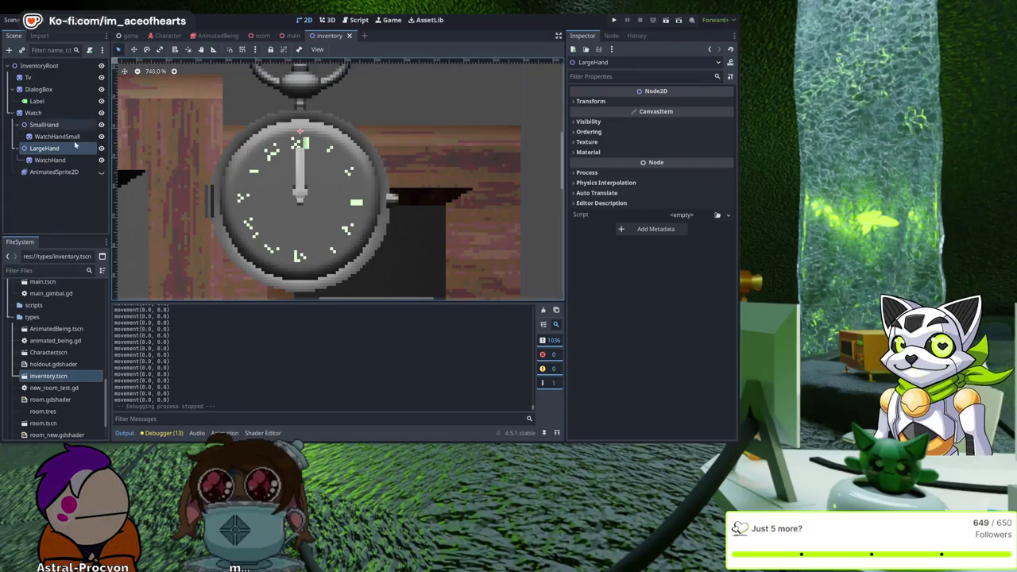
Step: Drag the hands down, then drag the hand sprites back up to centre them on the dial, and rerun
left_click(44, 125, "shift")
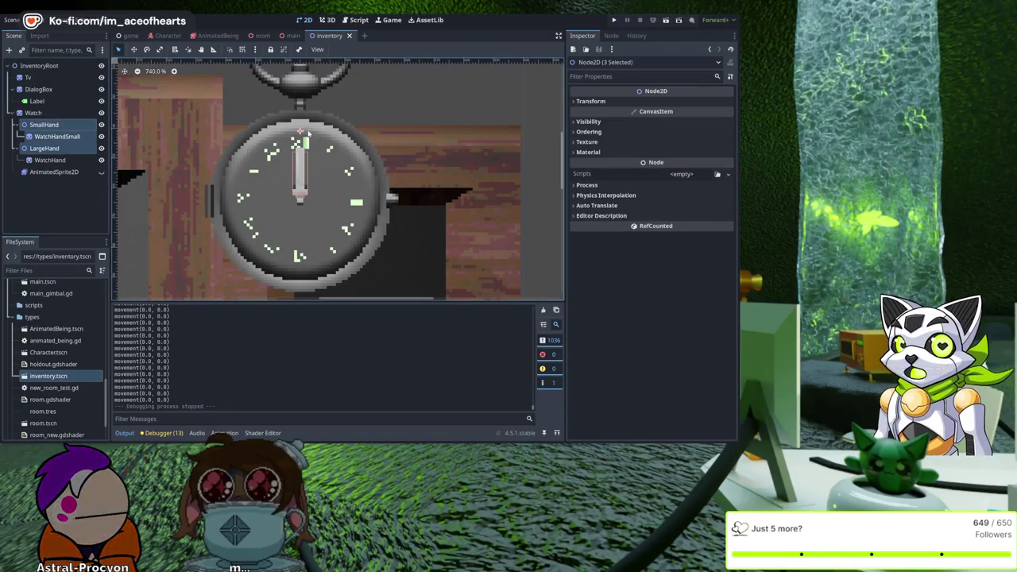
left_click_drag(301, 132, 300, 200)
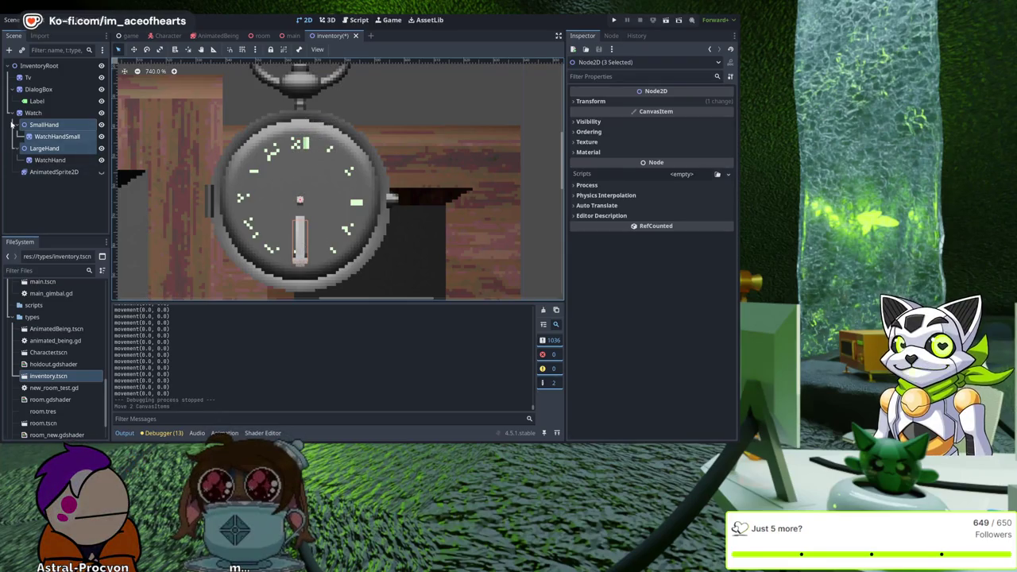
left_click(36, 150)
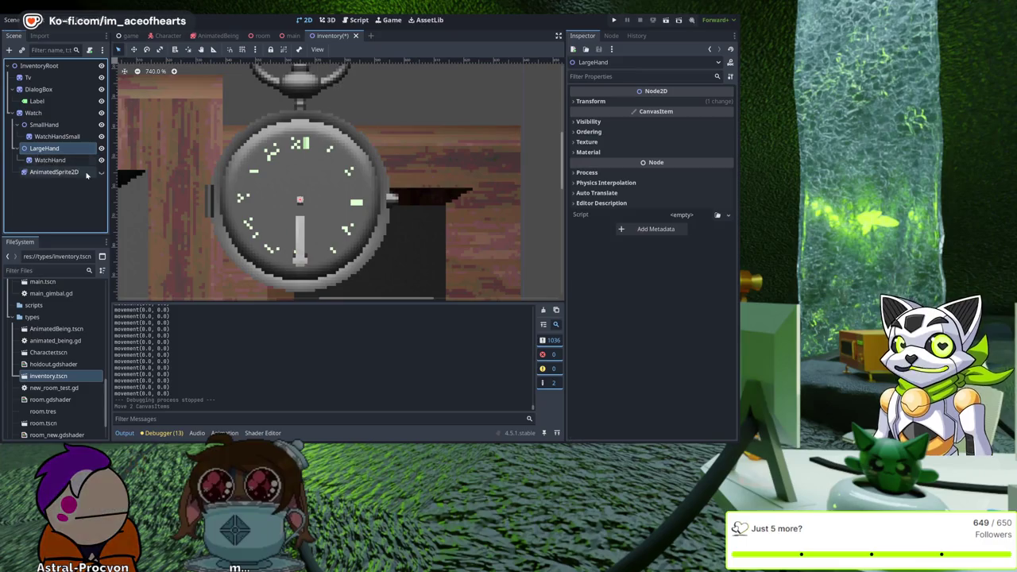
left_click(57, 136)
left_click(50, 160, "shift")
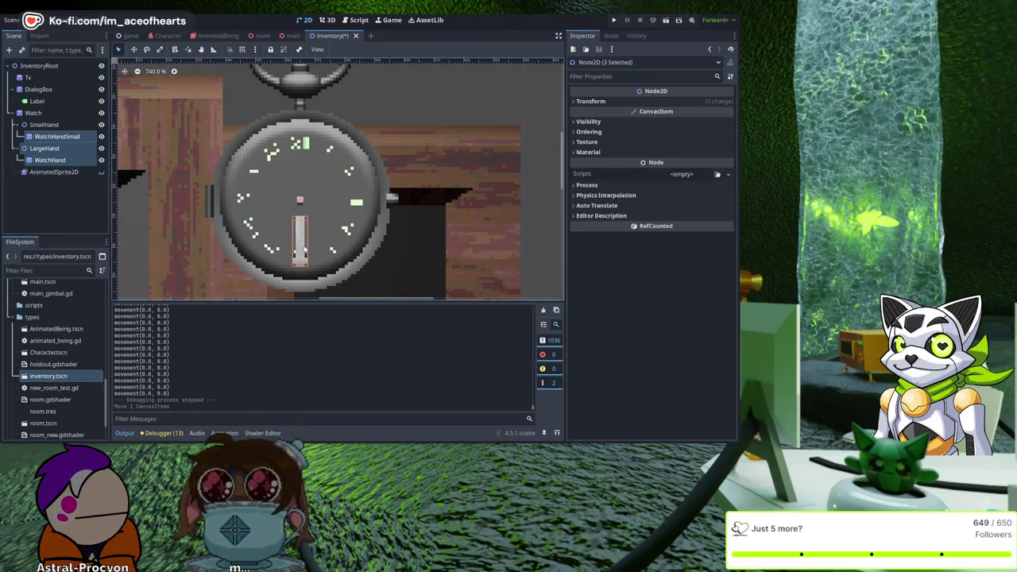
mouse_move(300, 247)
left_mouse_down()
mouse_move(297, 186)
mouse_move(304, 191)
left_mouse_up()
left_click(544, 188)
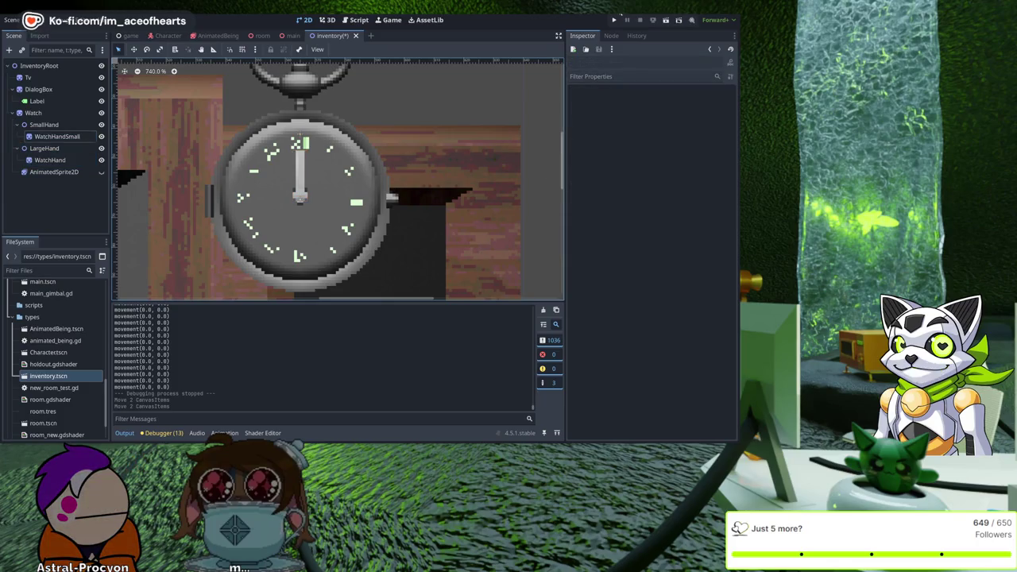
left_click(616, 22)
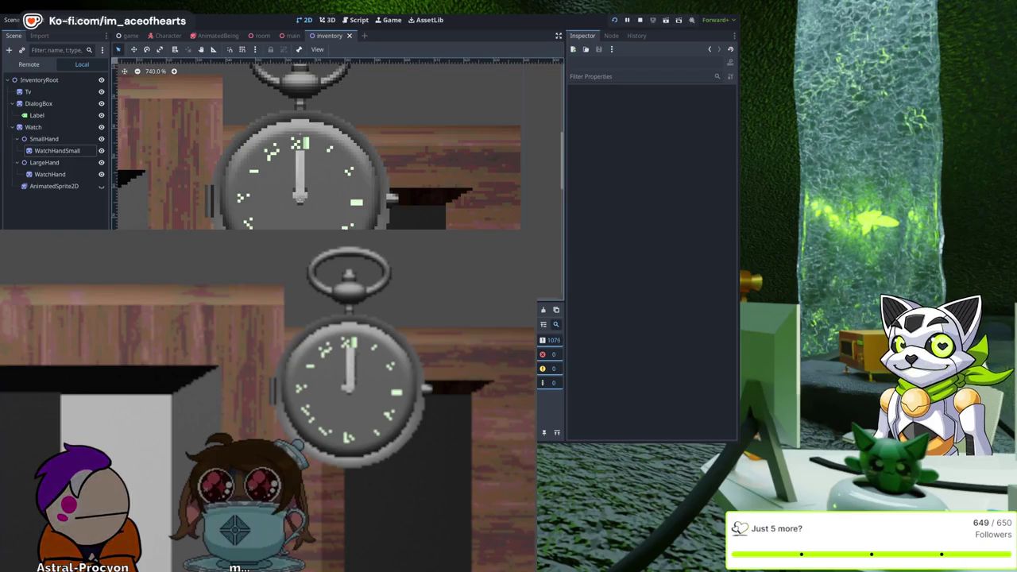
Step: Check the watch in the running game, then select LargeHand and switch to the 3D workspace
left_click(694, 335)
left_click(97, 162)
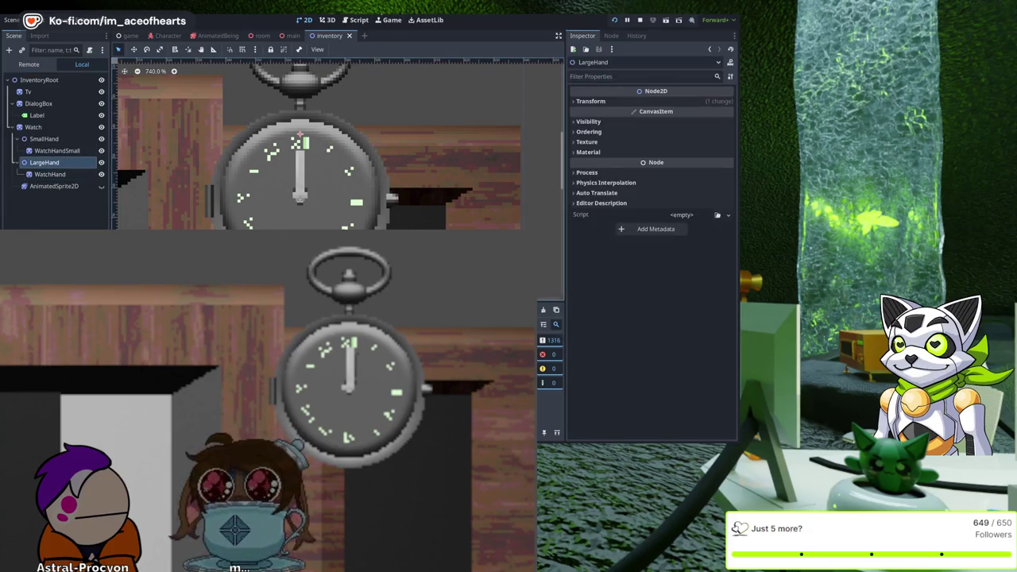
left_click(326, 20)
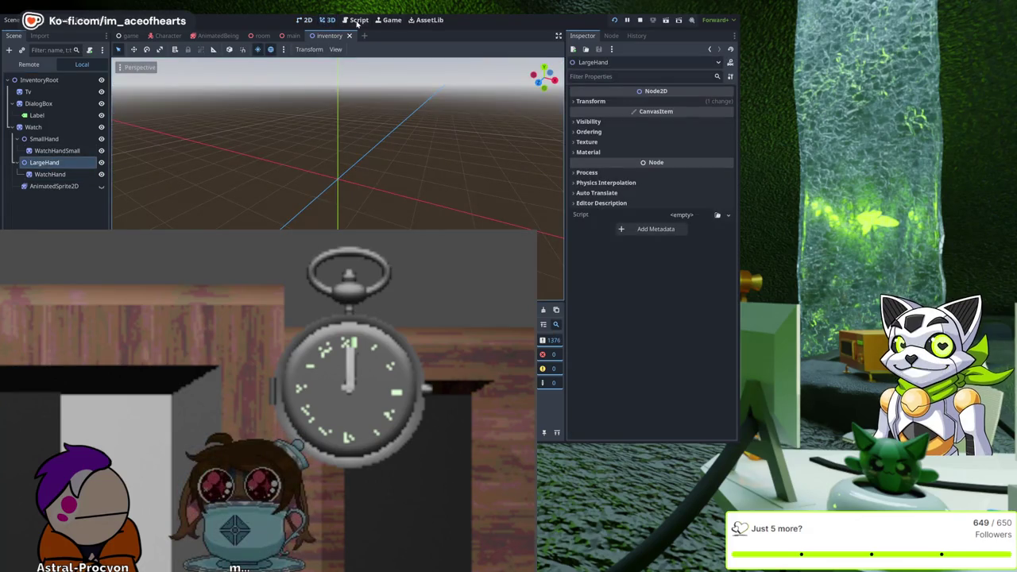
Step: Change game.gd line 34 to 'time_offset += 10', save, stop the old run and relaunch the game
left_click(356, 20)
scroll(376, 151, "down", 8)
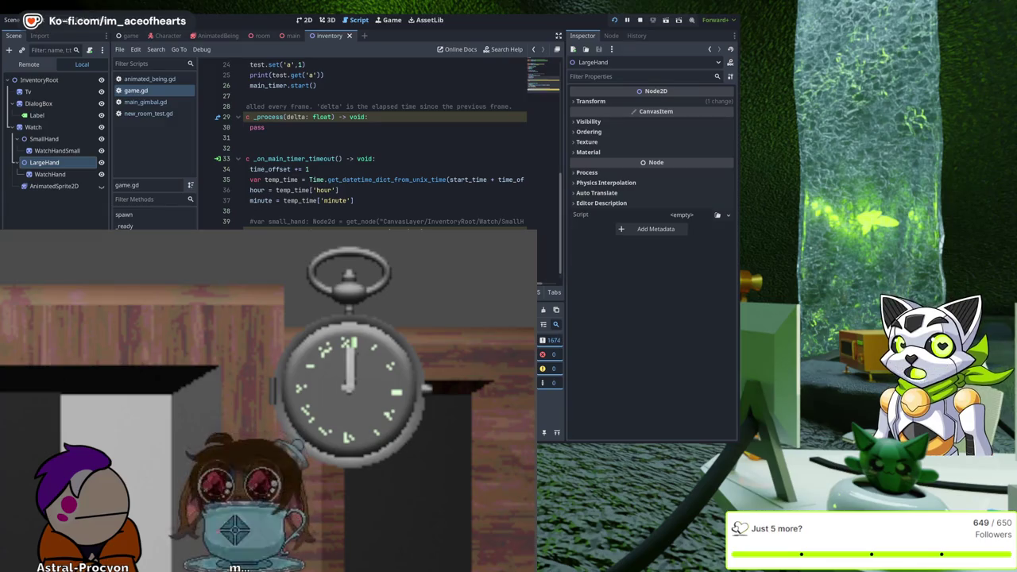
key("BackSpace")
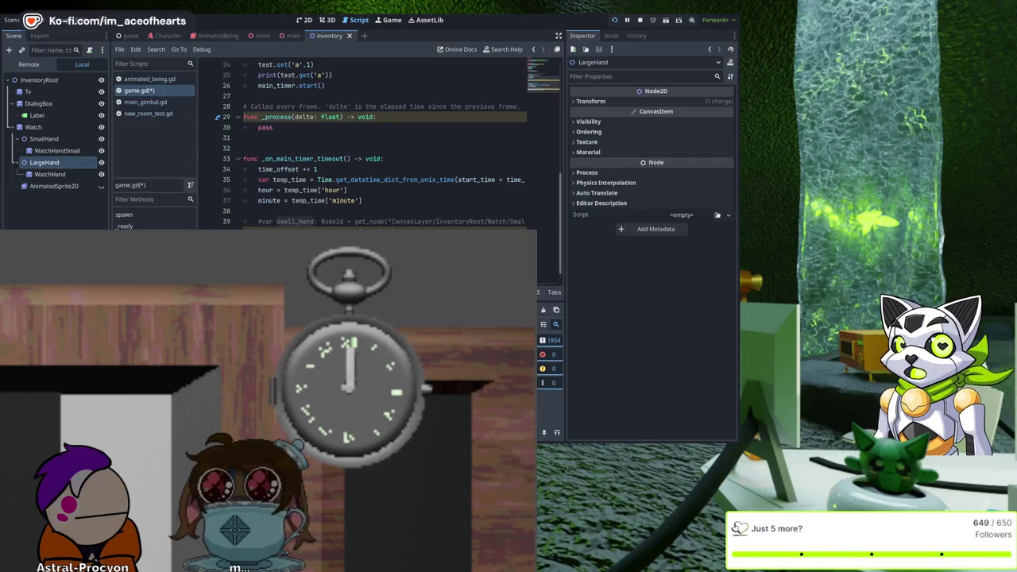
key("ctrl+s")
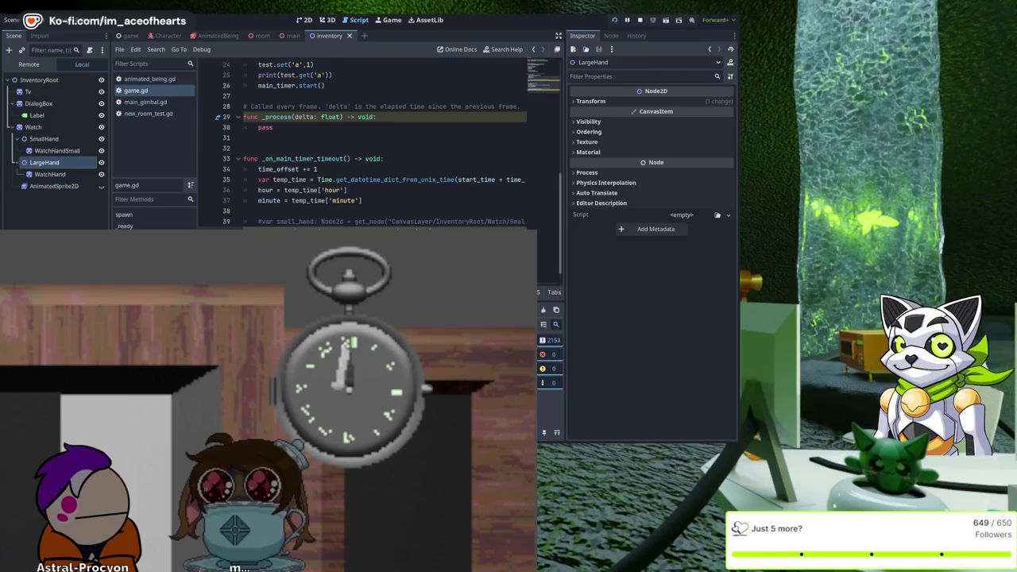
left_click(639, 20)
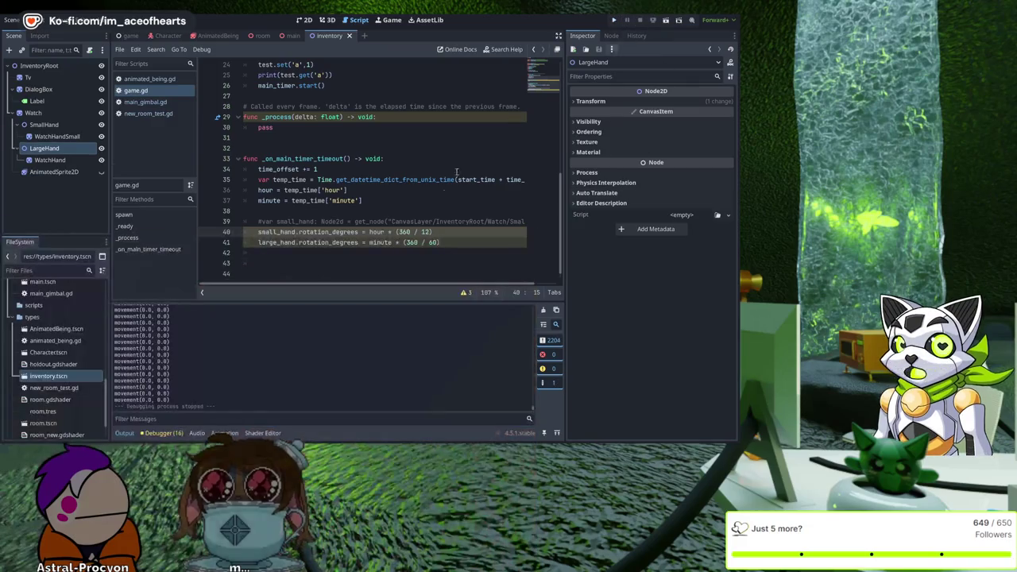
left_click(335, 167)
type("0")
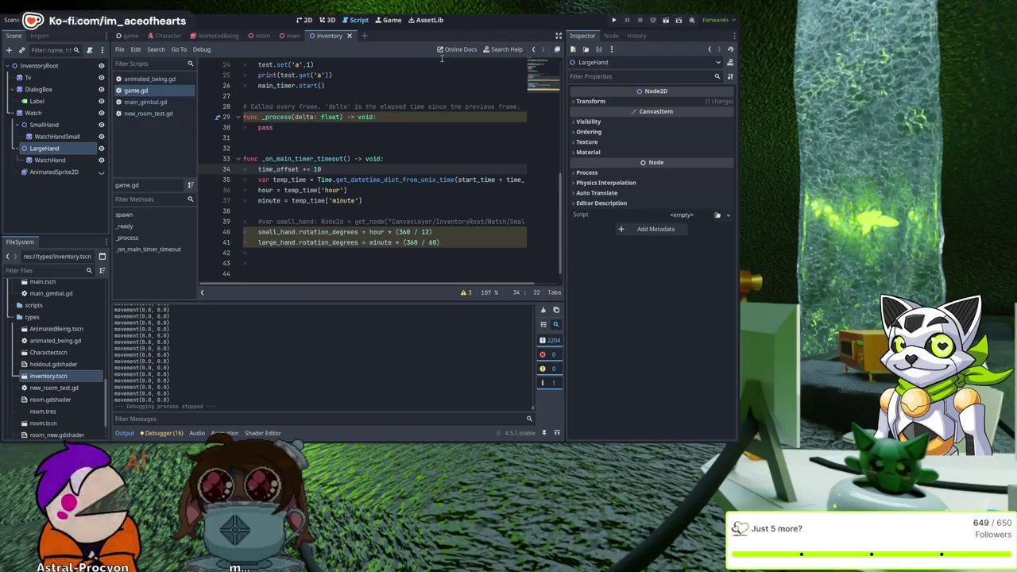
scroll(453, 198, "up", 2)
scroll(453, 197, "up", 6)
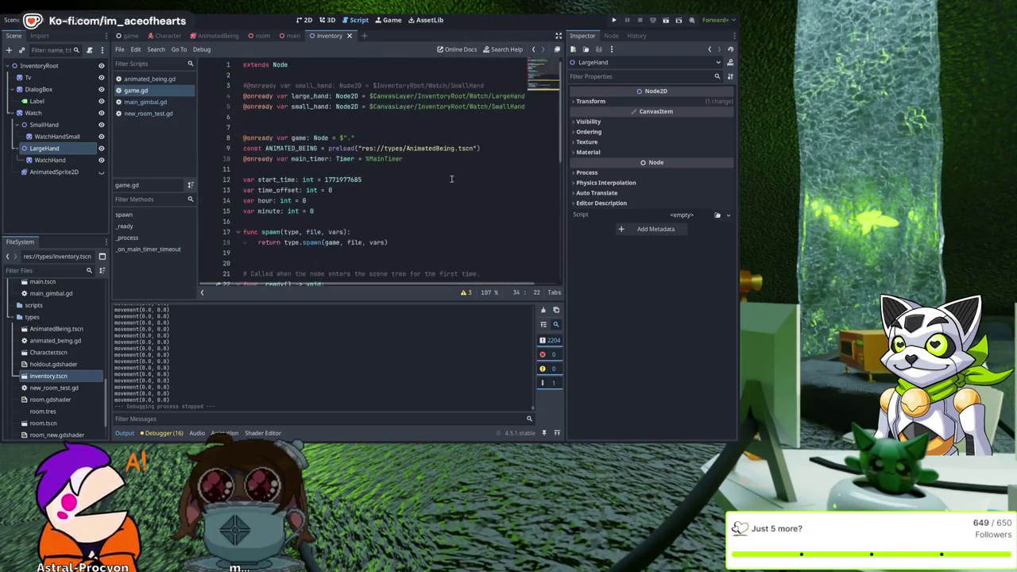
scroll(552, 102, "down", 8)
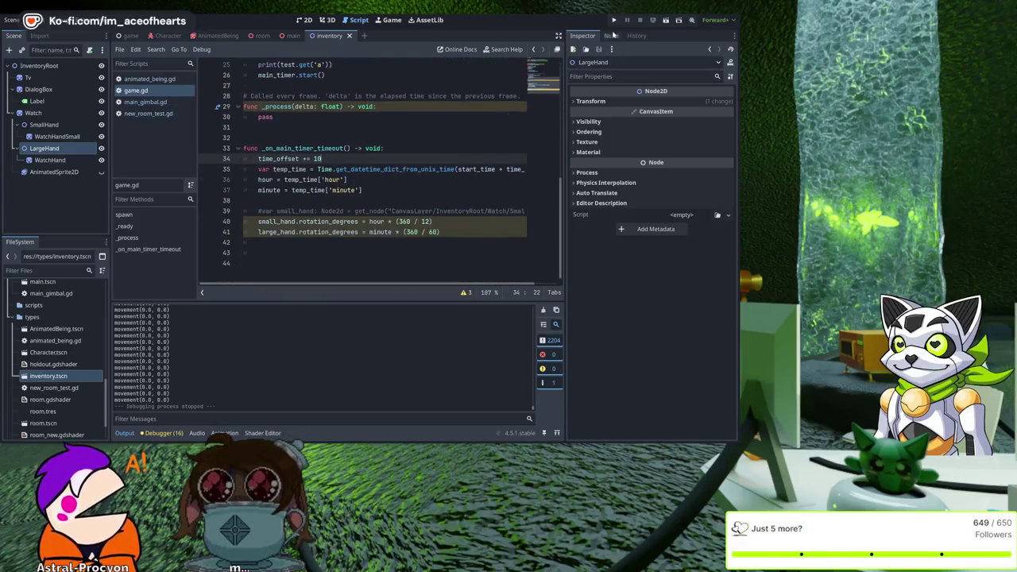
left_click(614, 20)
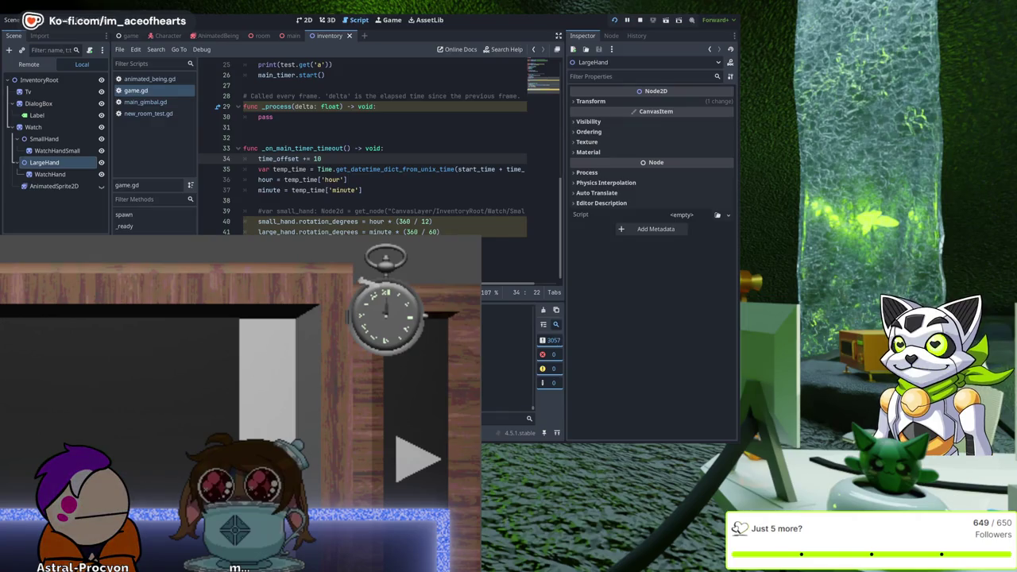
Step: Watch the faster-turning pocket watch hands, then stop the game with F8
key("F8")
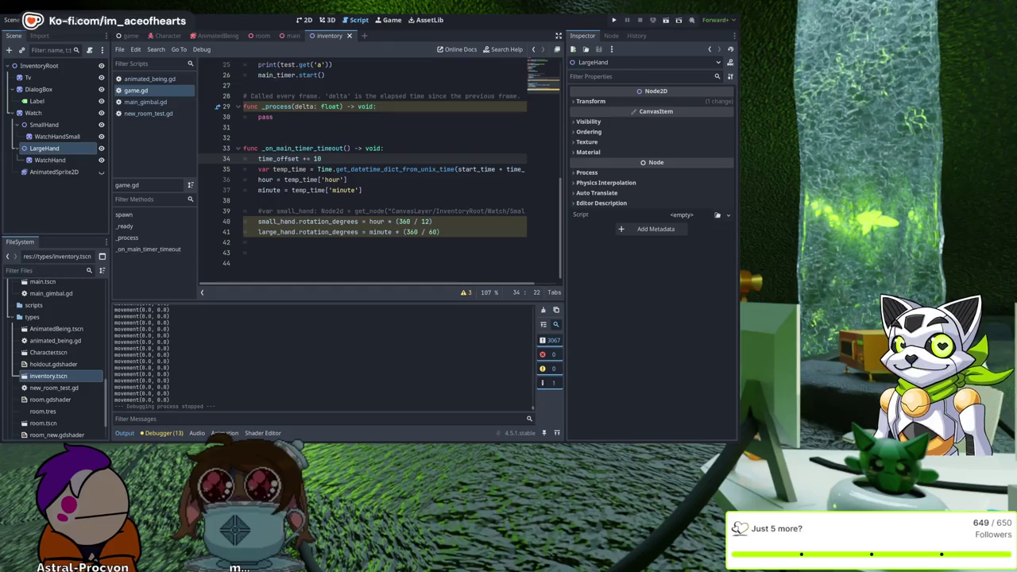
Step: Return to the 2D view and inspect WatchHandSmall, SmallHand, WatchHand and LargeHand in the Scene tree
left_click(300, 19)
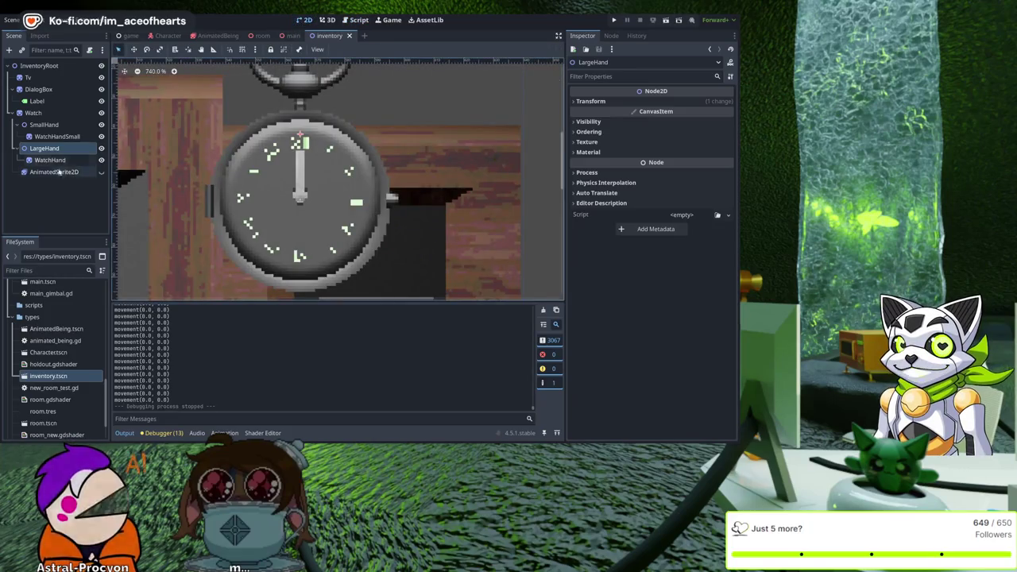
left_click(59, 135)
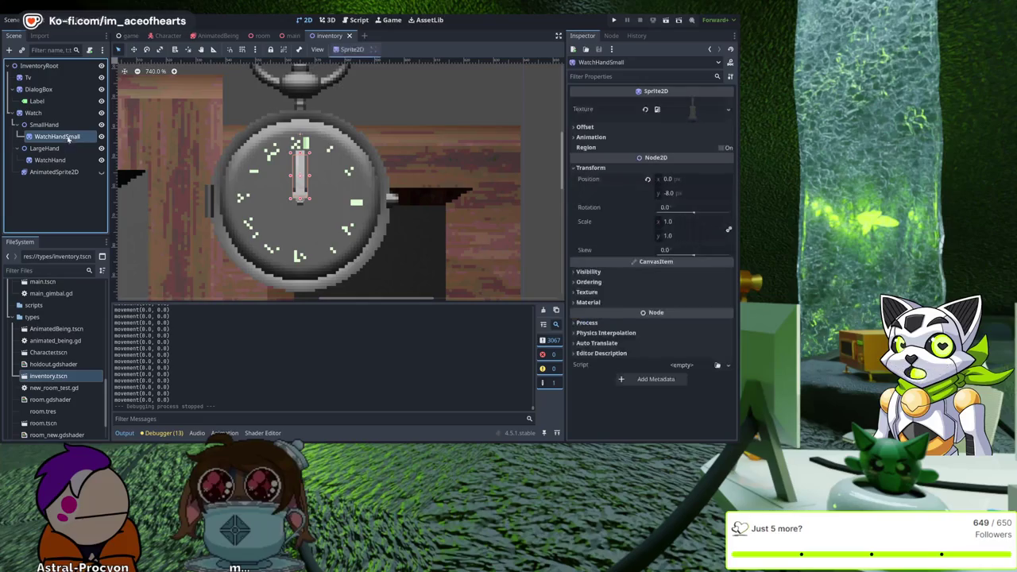
left_click(63, 125)
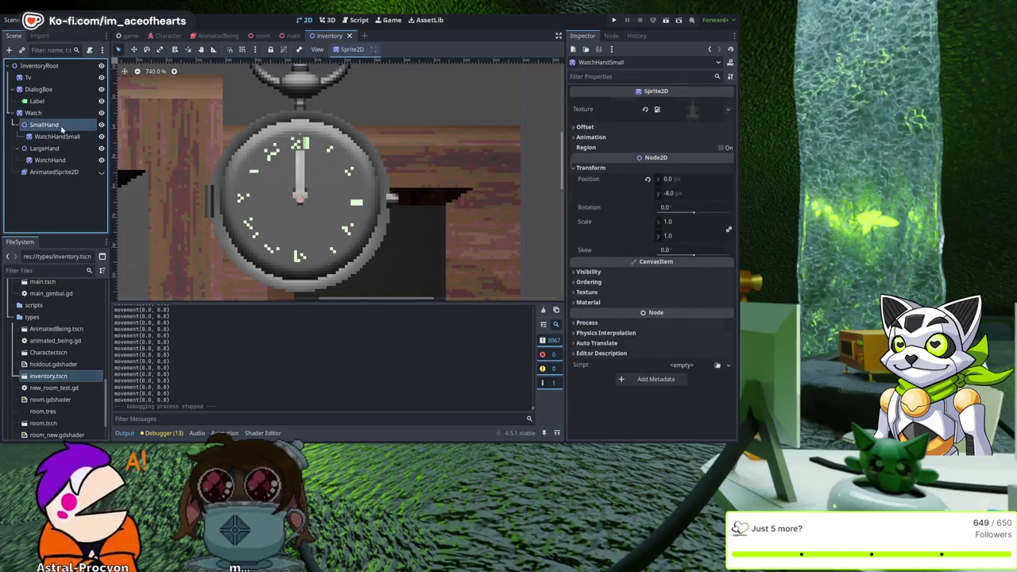
left_click(57, 160)
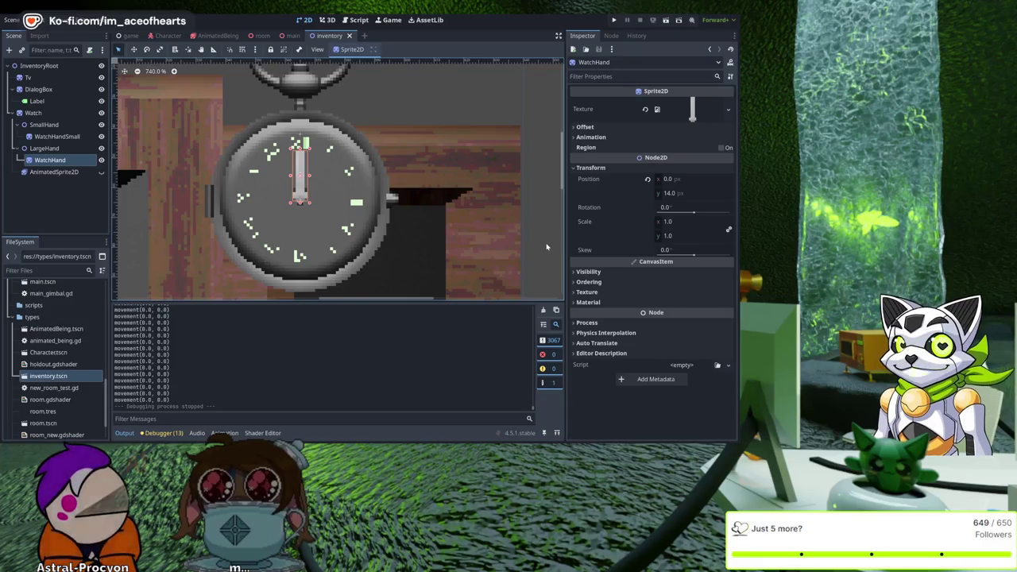
left_click(80, 149)
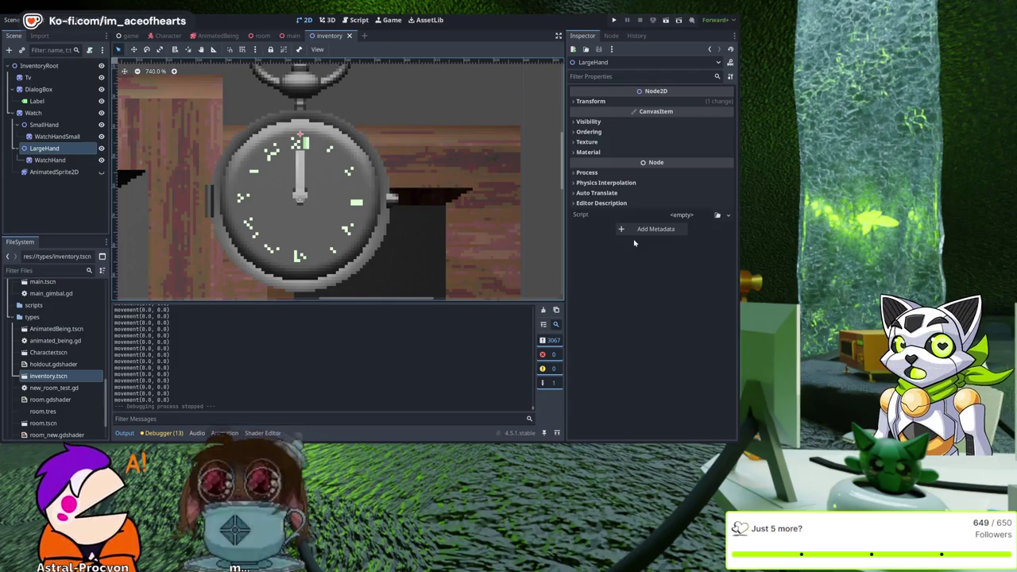
Step: Test LargeHand's rotation, then set the WatchHand sprite's Position y to -9
left_click(627, 101)
left_click_drag(699, 148, 738, 144)
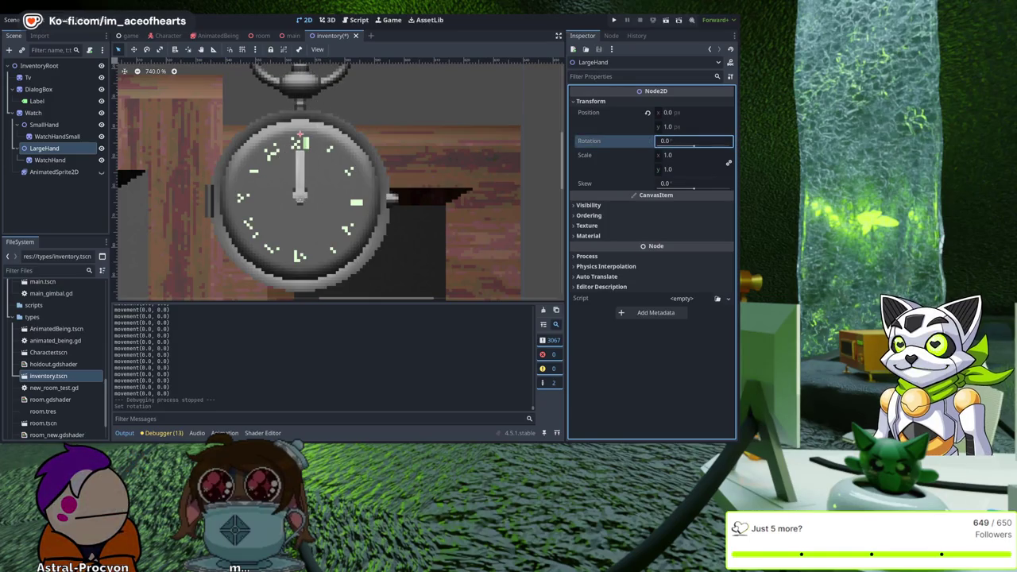
left_click(290, 163)
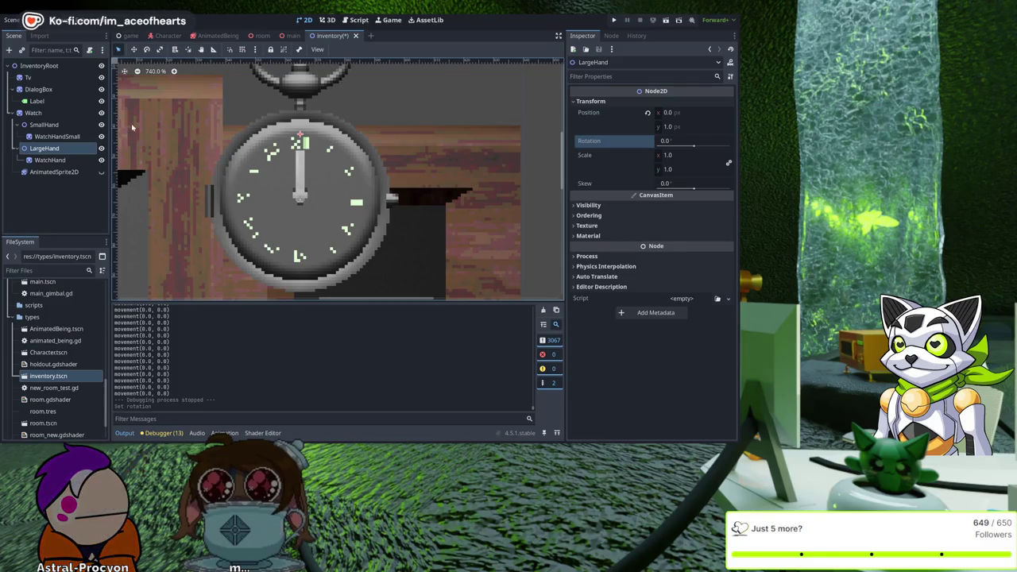
left_click(49, 137)
left_click(50, 160)
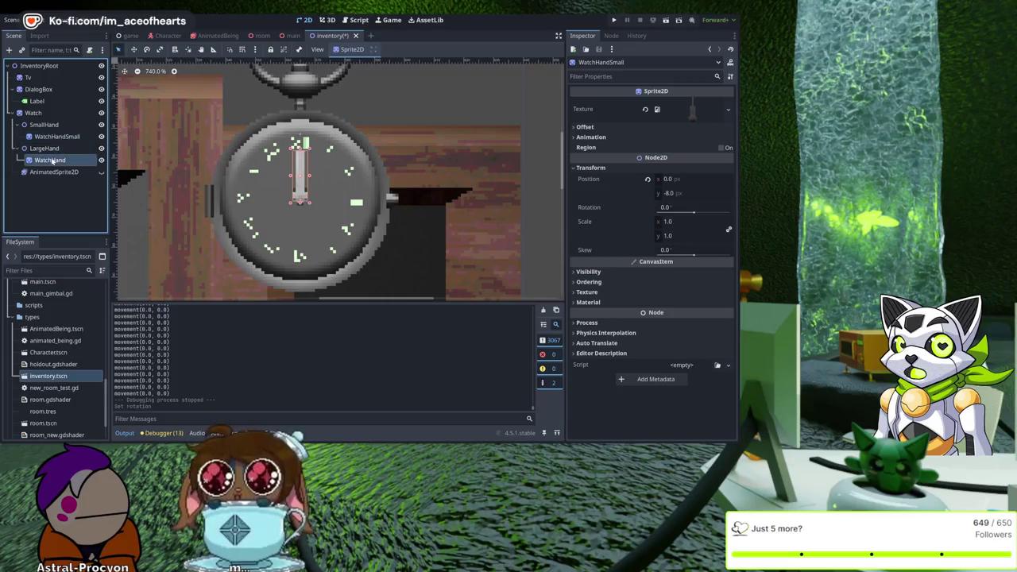
left_click(675, 194)
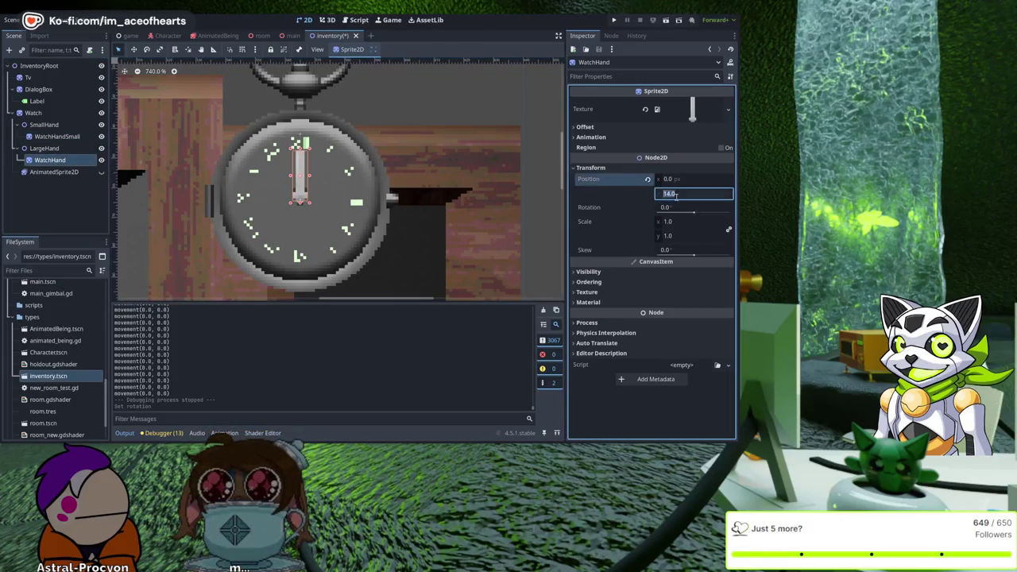
key("Return")
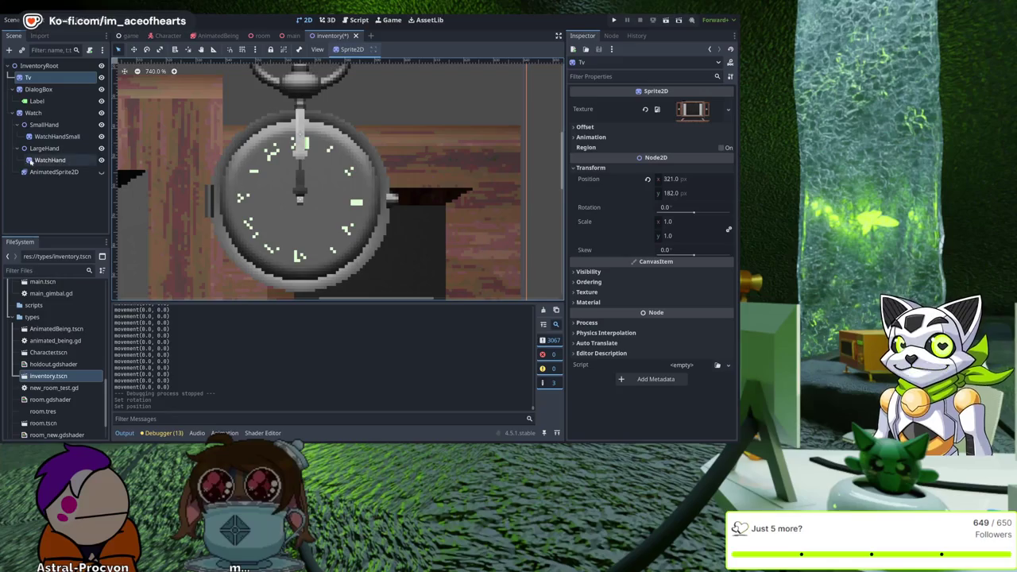
Step: Test the pivot rotation, move the WatchHand sprite up 9 px, and undo a trial pivot move
left_click(44, 148)
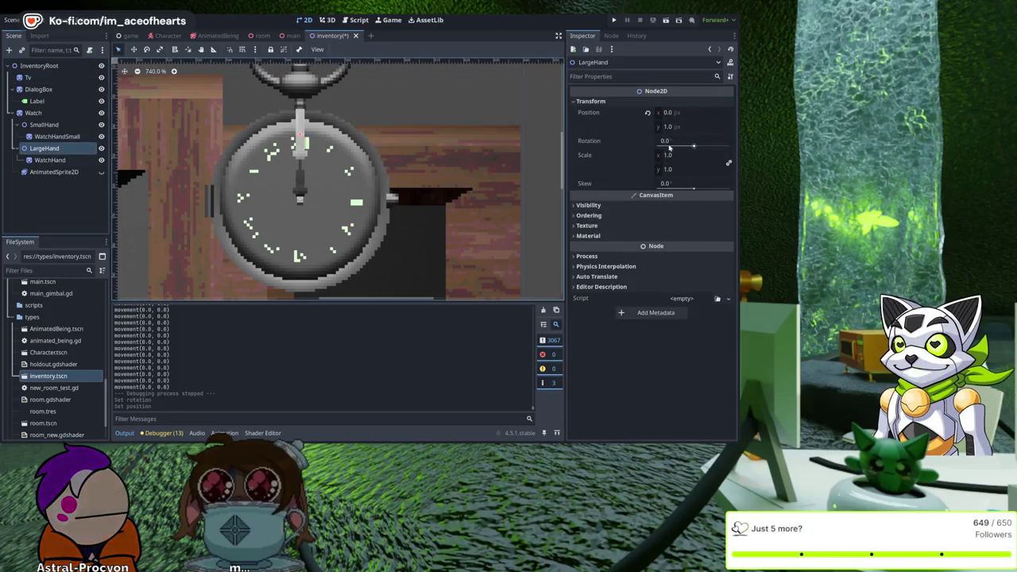
left_click_drag(678, 146, 690, 143)
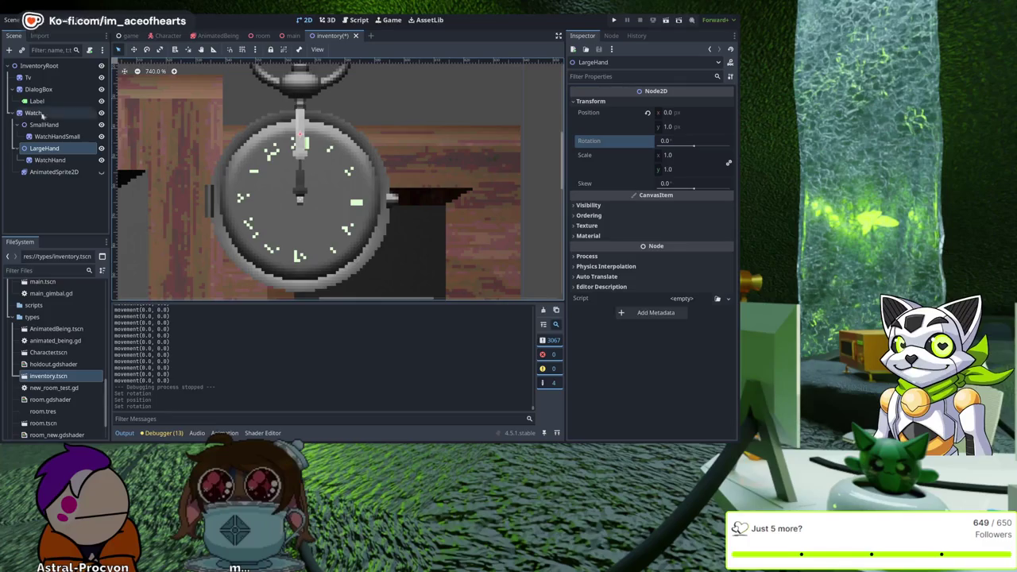
left_click(49, 160)
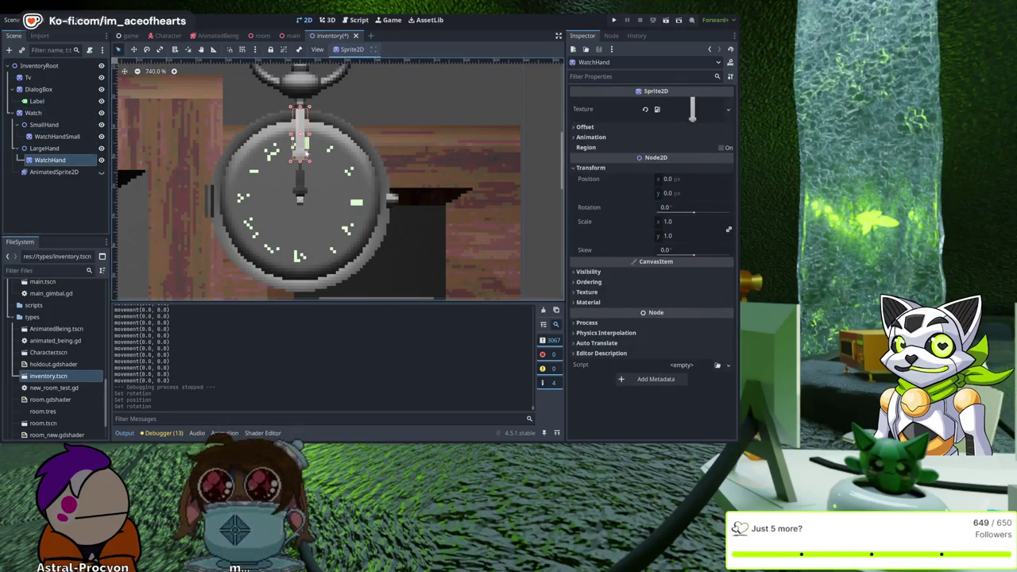
left_click_drag(303, 146, 303, 117)
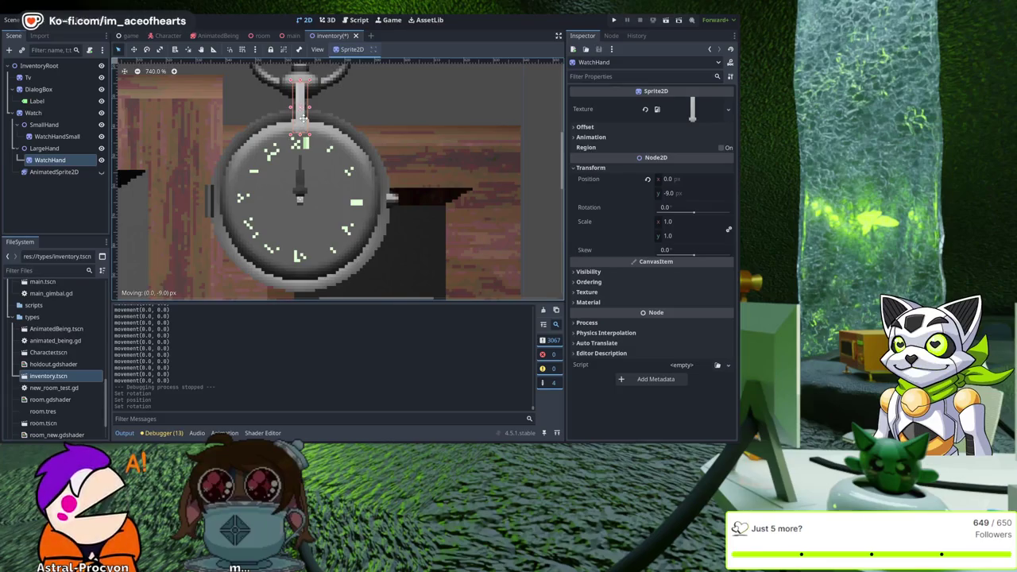
left_click(44, 148)
left_click_drag(303, 127, 302, 185)
key("ctrl+z")
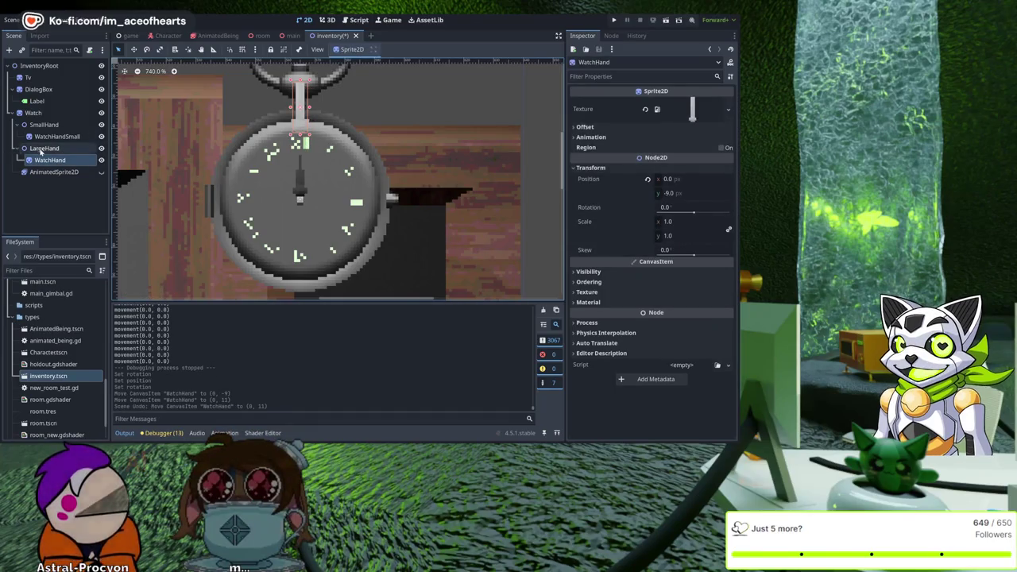
Step: Move the LargeHand pivot down to y 23 and test the hand swinging around the dial
left_click(42, 148)
left_click_drag(299, 140, 300, 200)
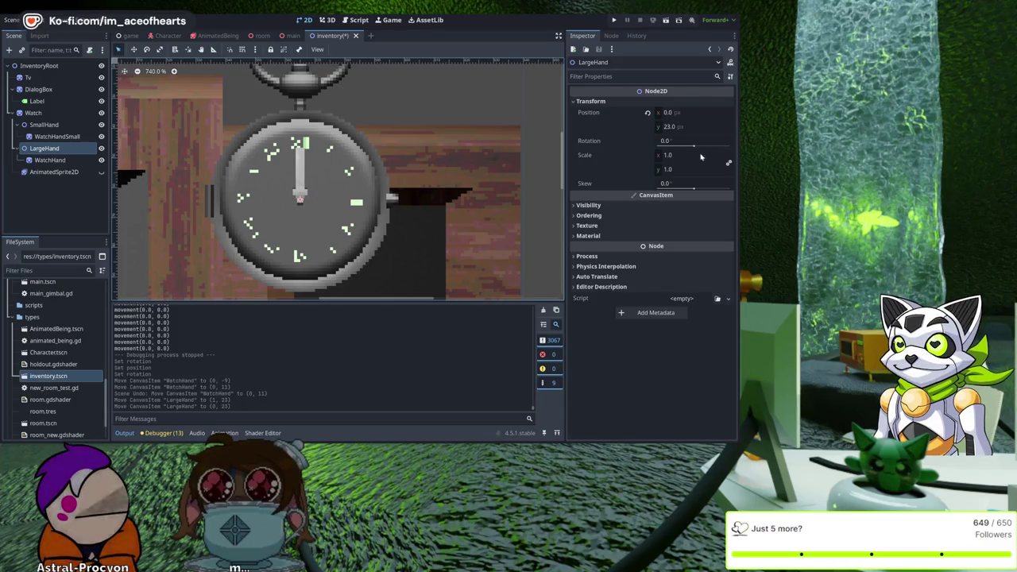
mouse_move(671, 141)
left_mouse_down()
mouse_move(826, 140)
mouse_move(672, 140)
left_mouse_up()
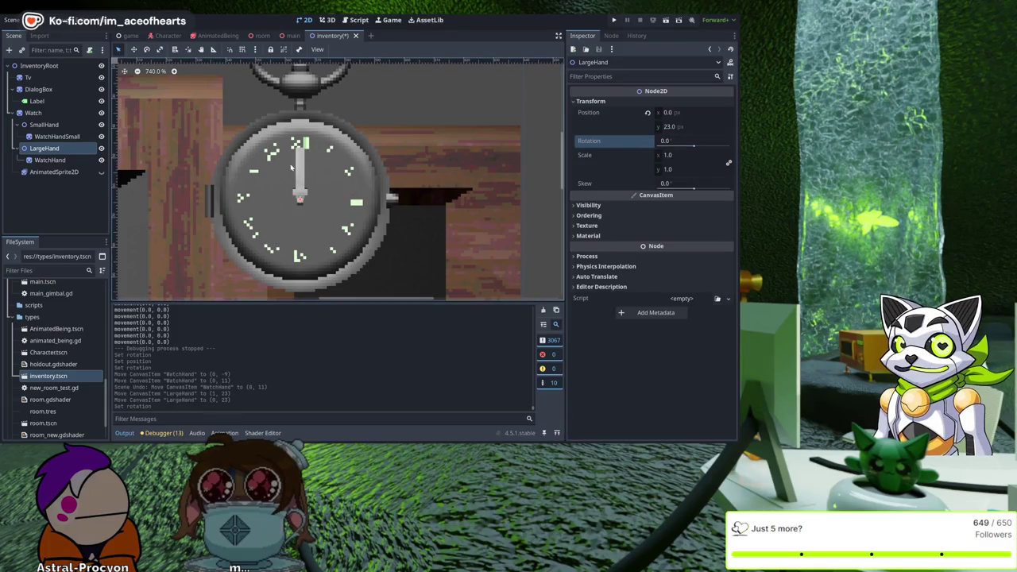
left_click(44, 125)
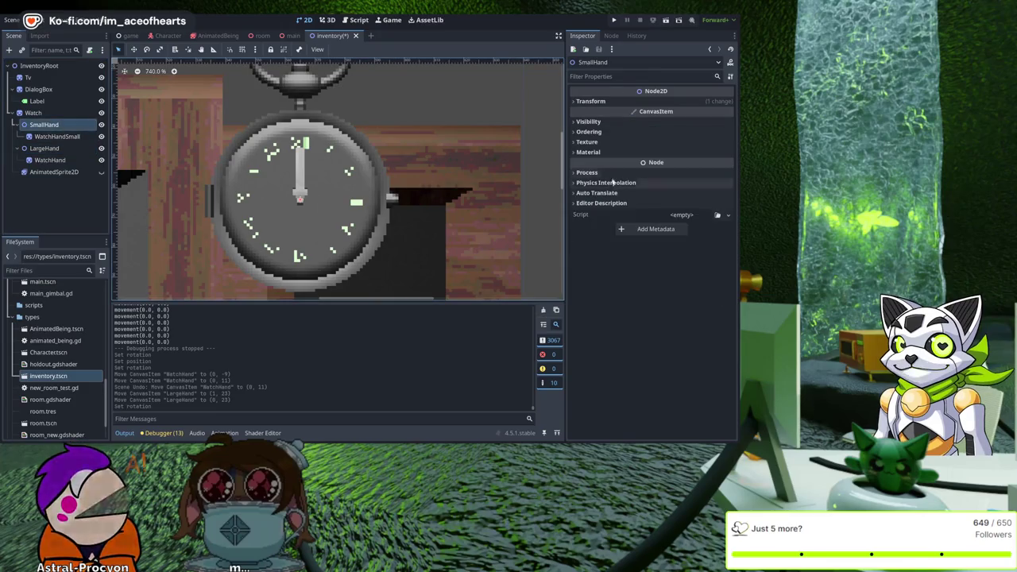
left_click(592, 101)
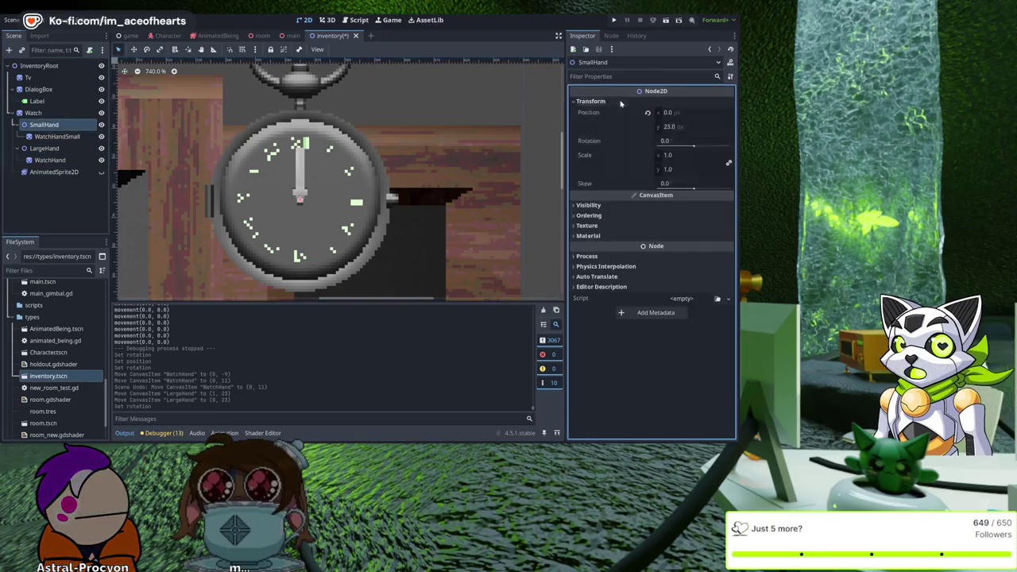
left_click(693, 147)
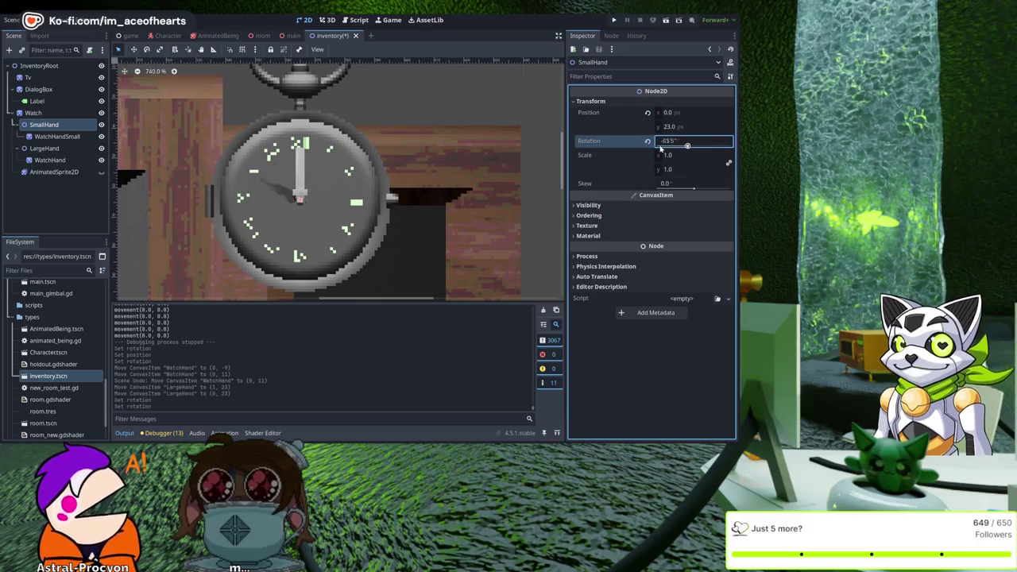
type("0")
key("Return")
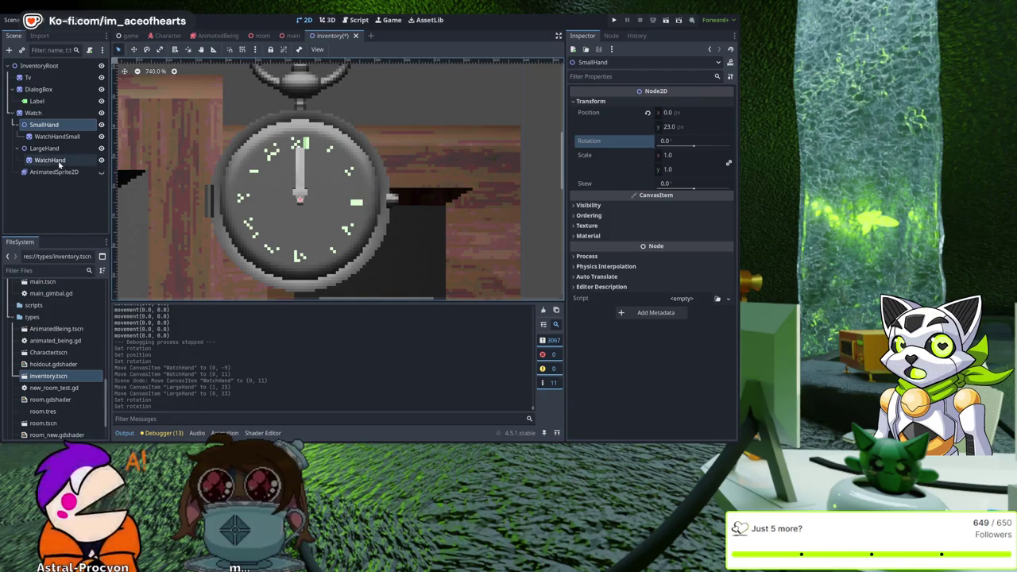
left_click(55, 210)
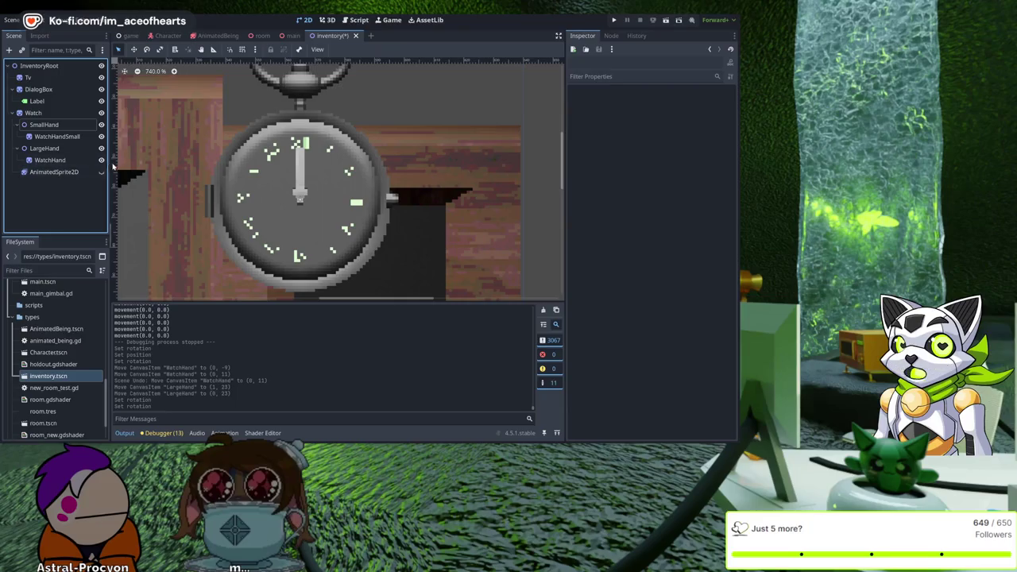
scroll(155, 181, "down", 20)
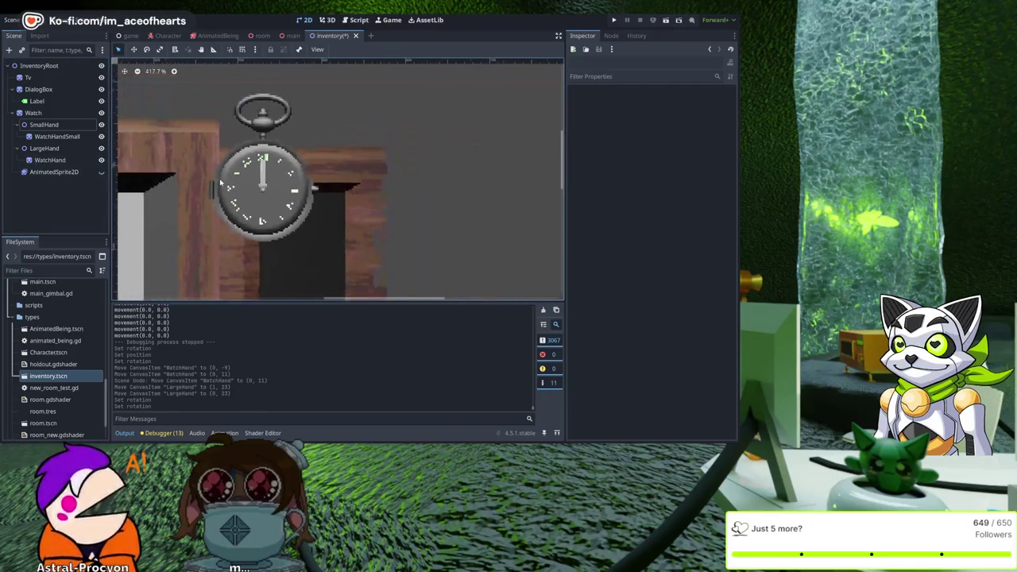
left_click(100, 172)
left_click(101, 172)
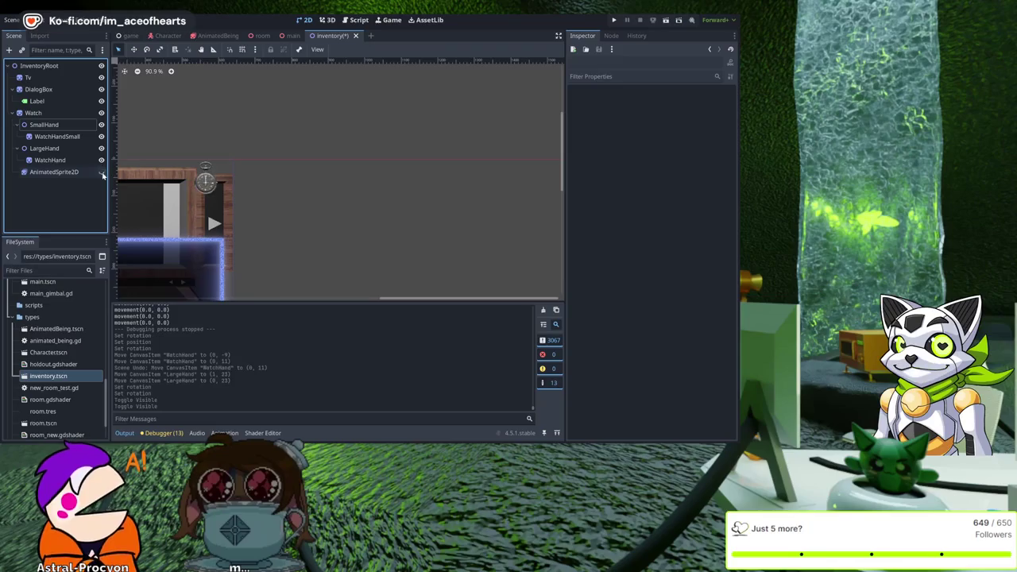
scroll(182, 179, "up", 17)
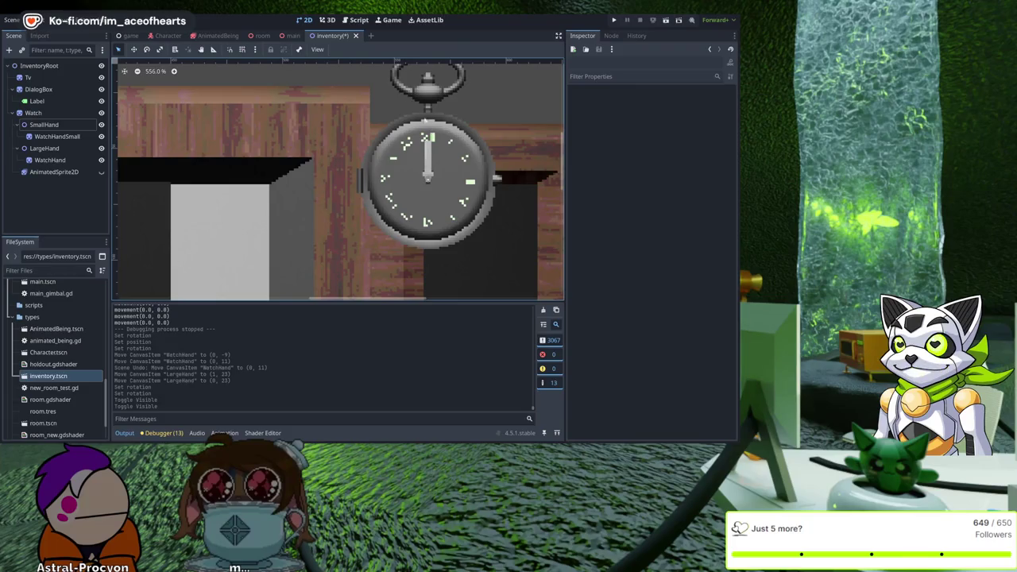
scroll(314, 141, "right", 4)
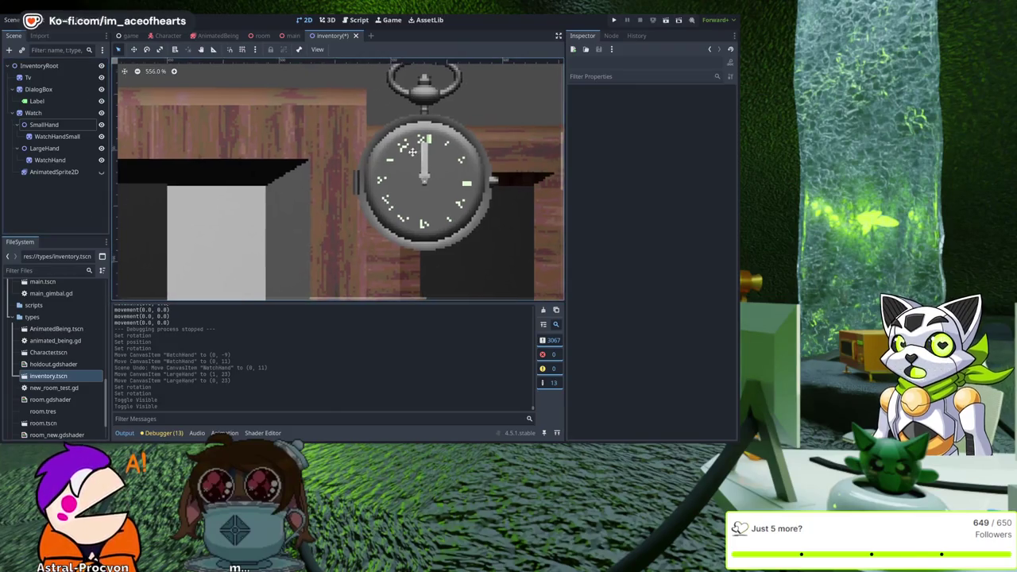
scroll(314, 141, "up", 2)
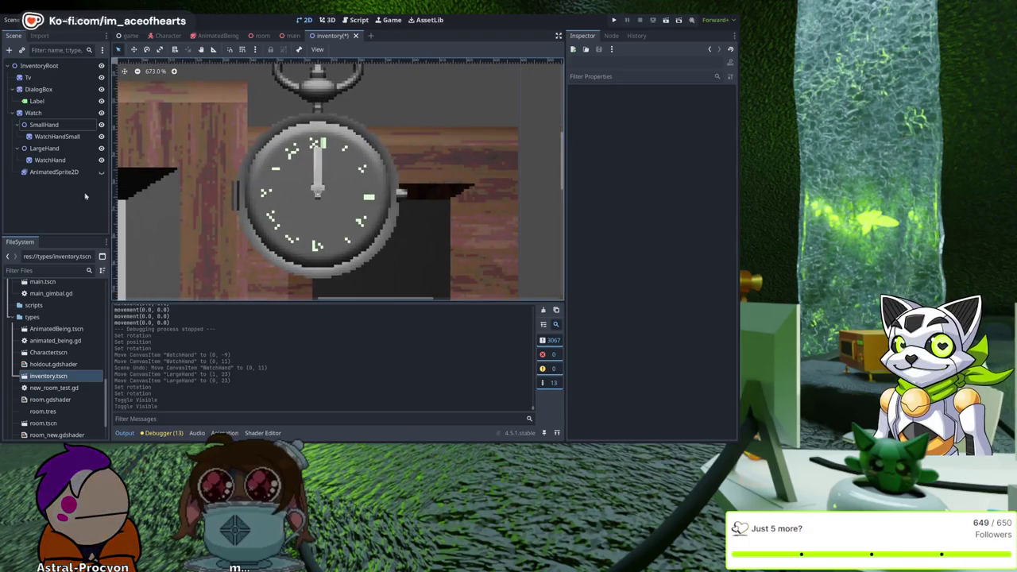
left_click(31, 159)
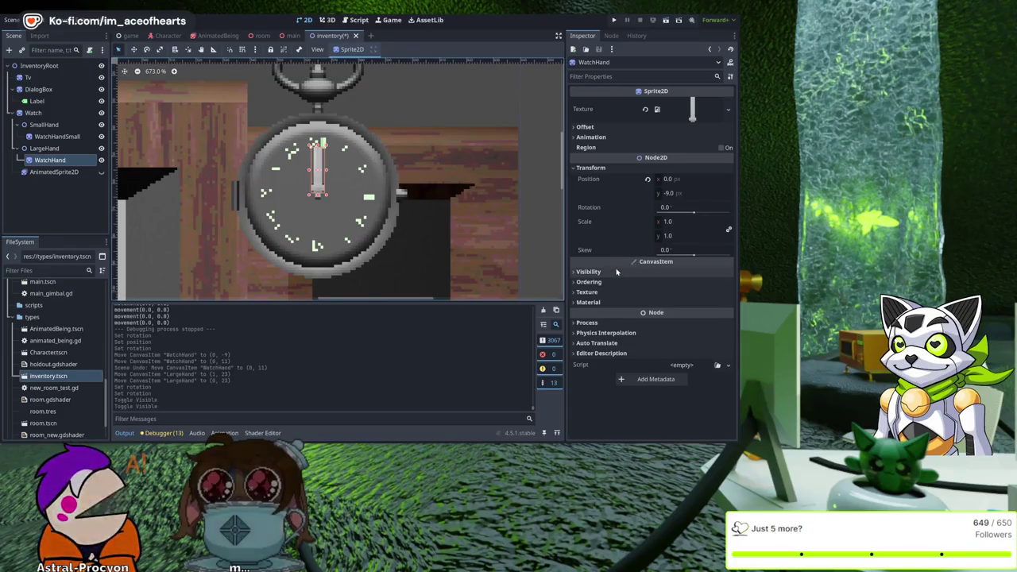
Step: Try adjusting the WatchHand sprite's Offset x, leave it at 0, 0, and save the scene
left_click(635, 127)
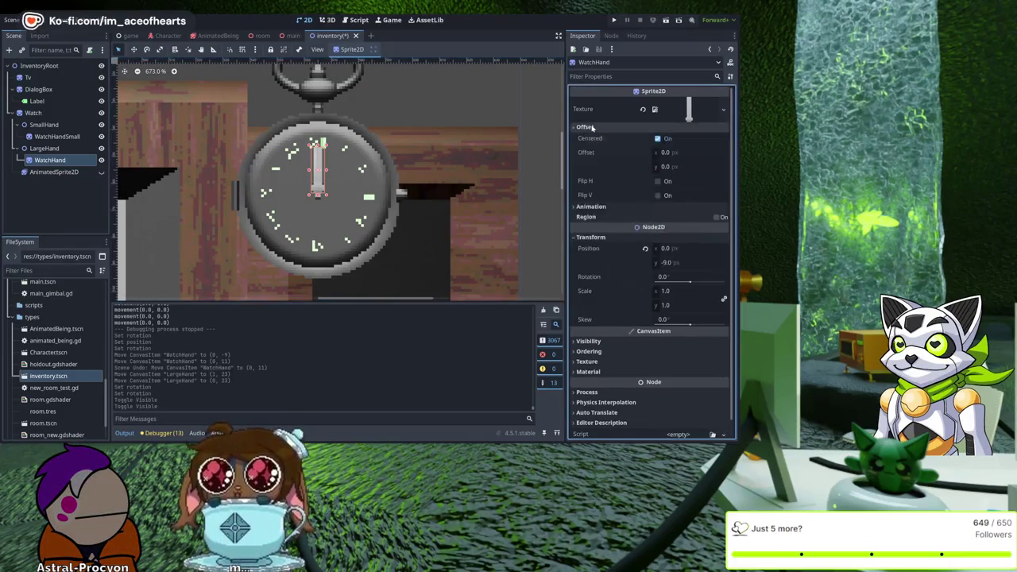
left_click_drag(667, 152, 674, 151)
key("Return")
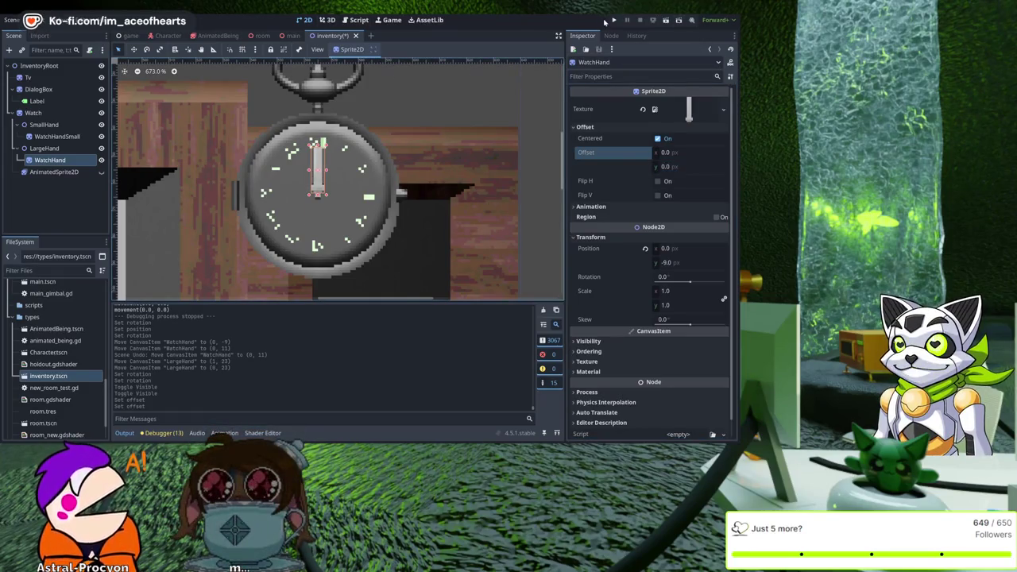
left_click(612, 20)
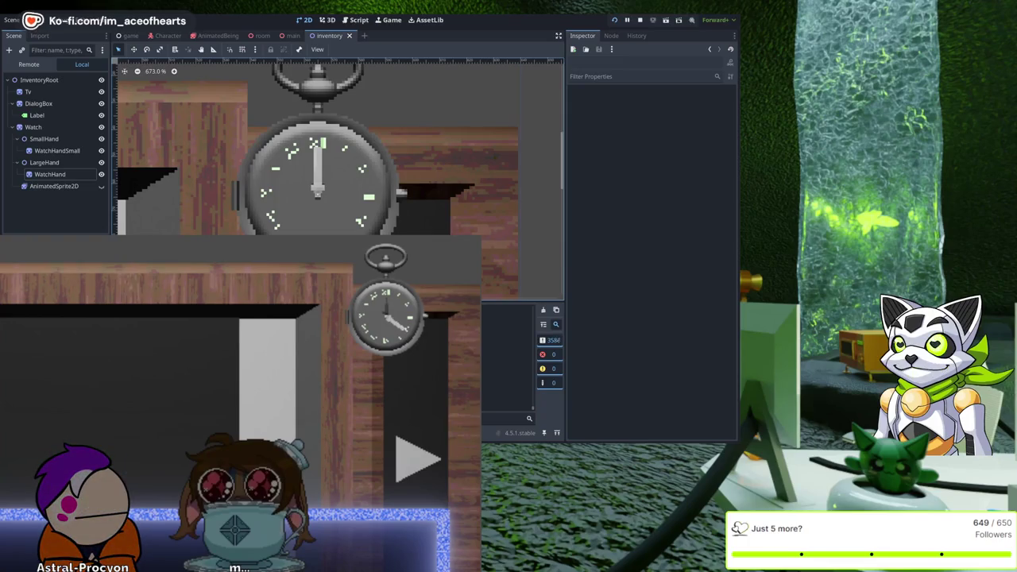
Step: View the inventory pocket watch over the room in the running game, then switch to the 3D workspace
left_click(326, 23)
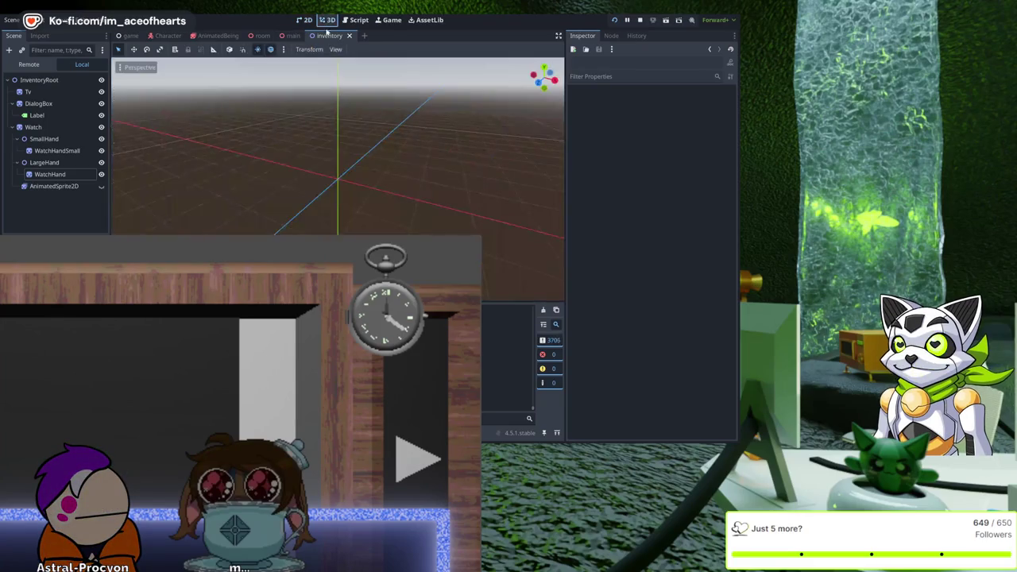
Step: Open the game scene, stop the running game with F8, and select the main and MainTimer nodes
left_click(129, 37)
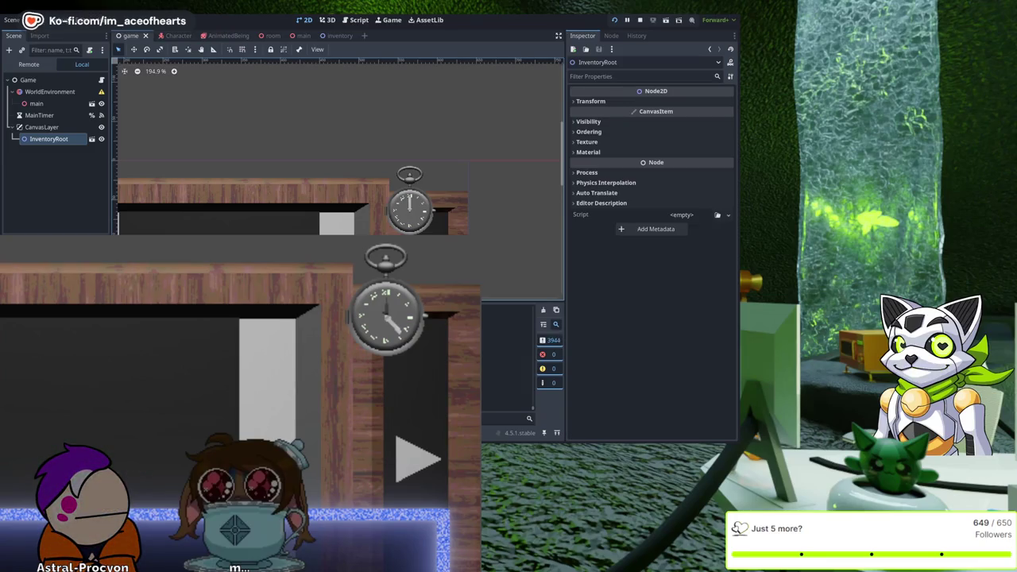
key("F8")
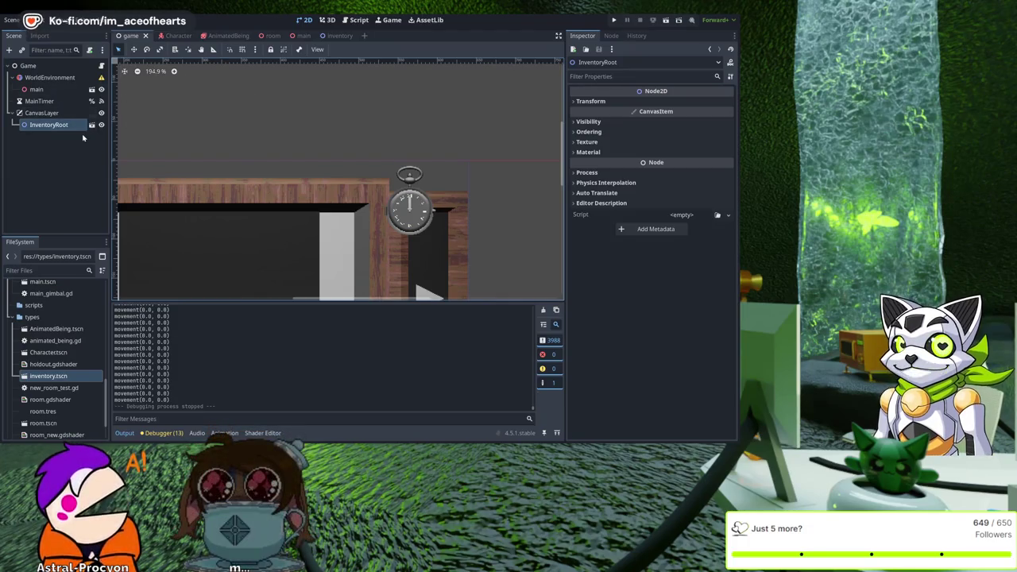
left_click(63, 89)
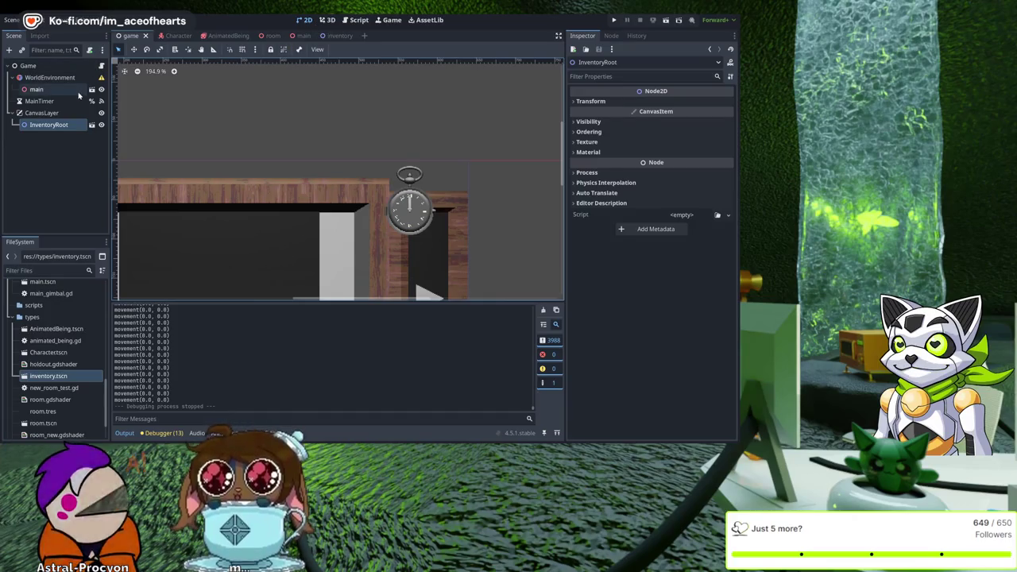
left_click(76, 102)
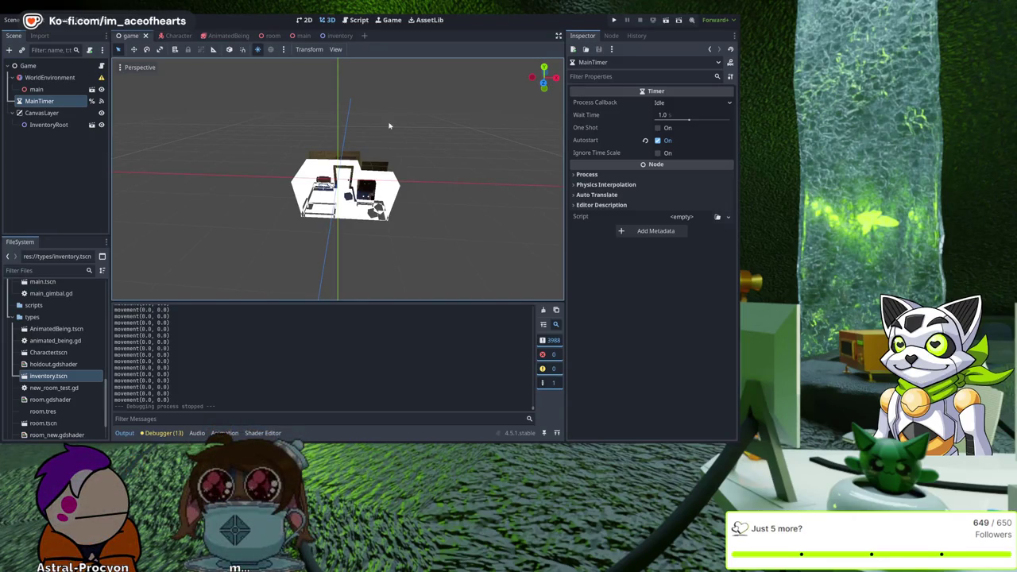
Step: Change game.gd line 34 to 'time_offset += 60', save it, and launch the game
left_click(353, 21)
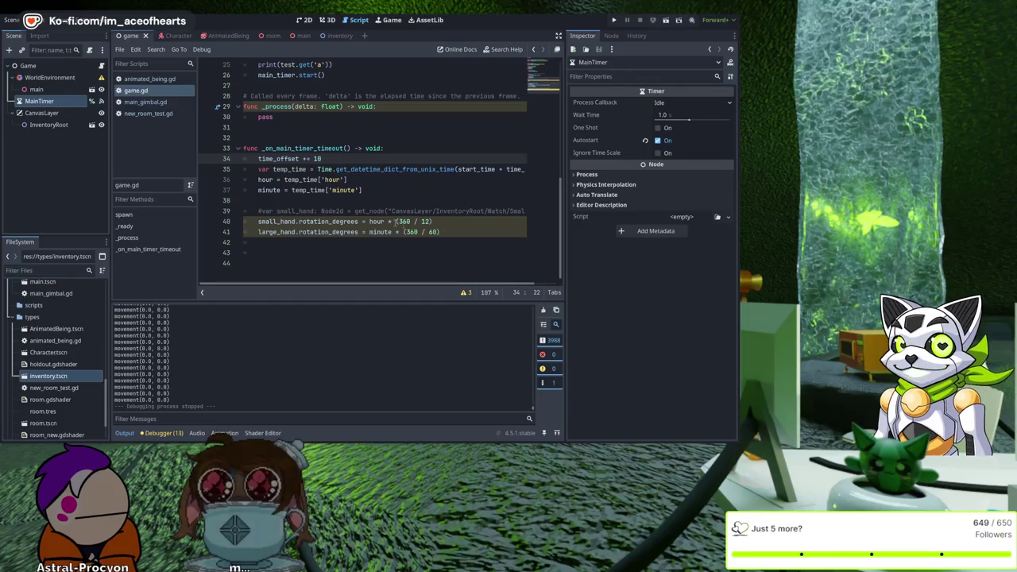
scroll(343, 209, "up", 4)
scroll(343, 209, "down", 3)
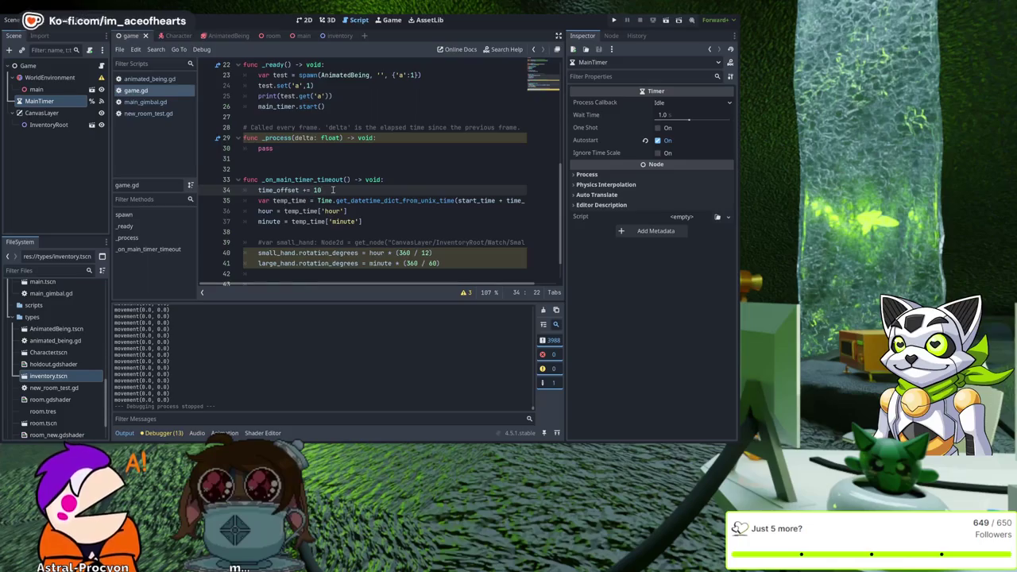
key("BackSpace")
key("BackSpace")
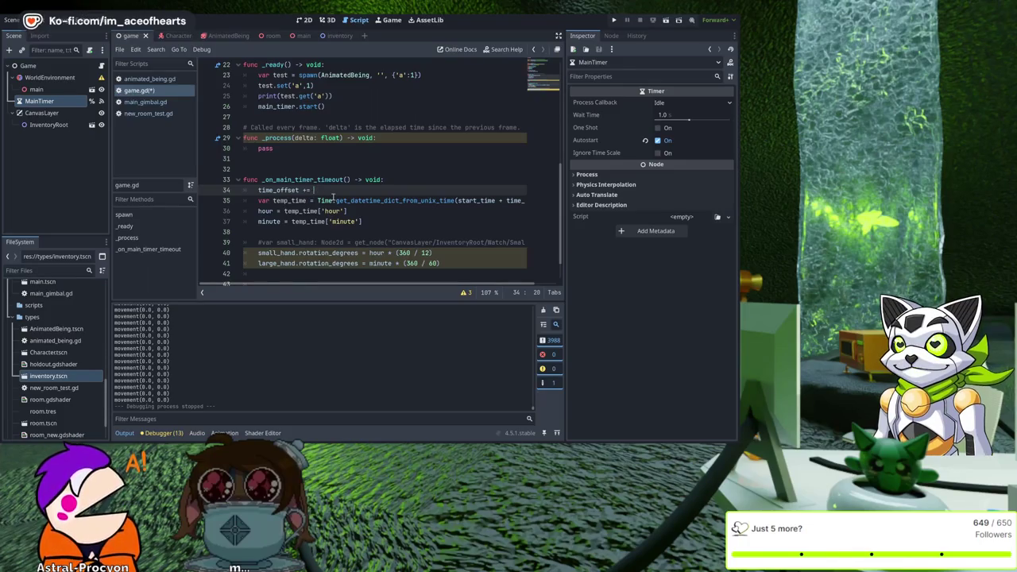
type("60")
key("ctrl+s")
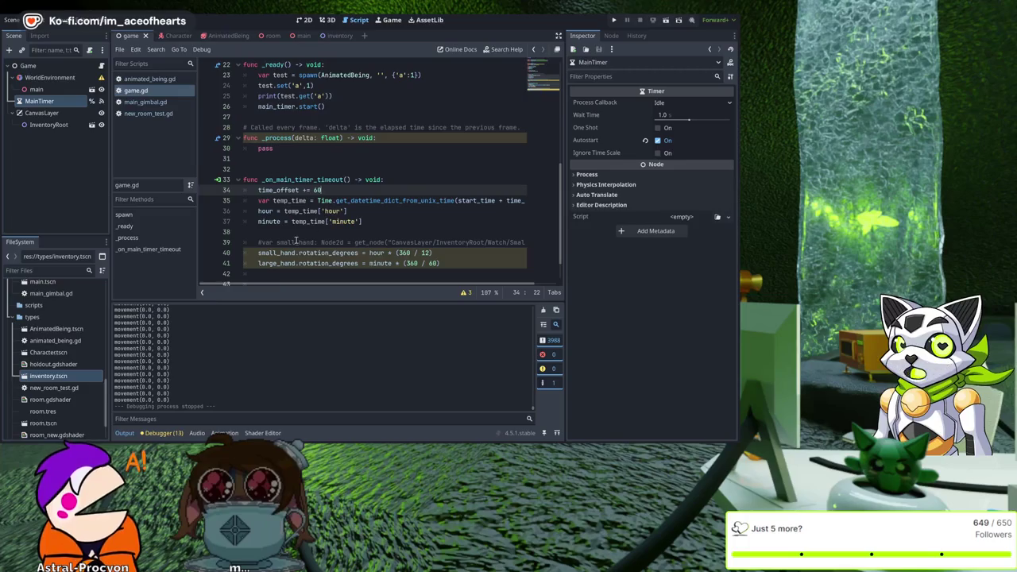
left_click(613, 20)
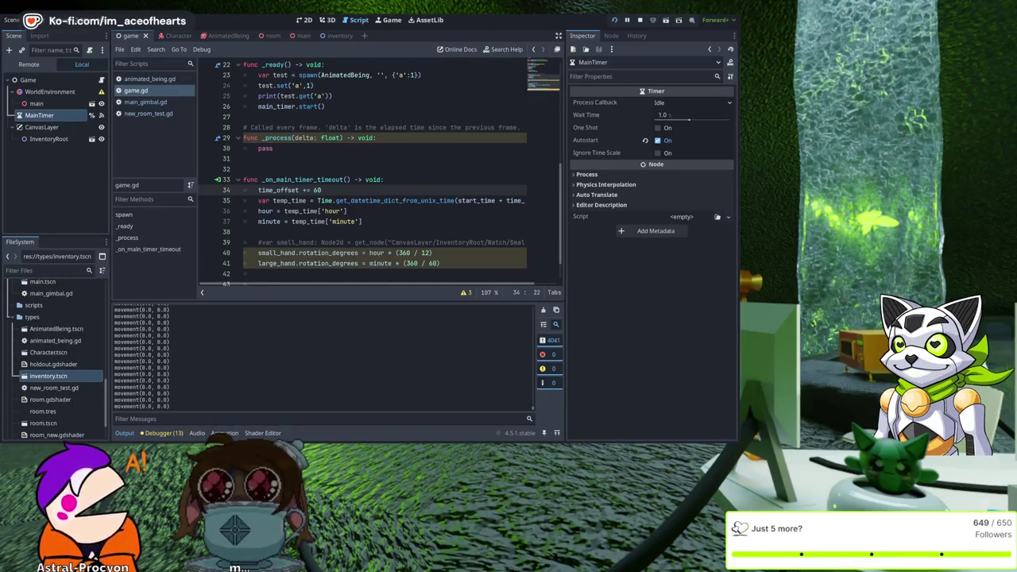
left_click(395, 151)
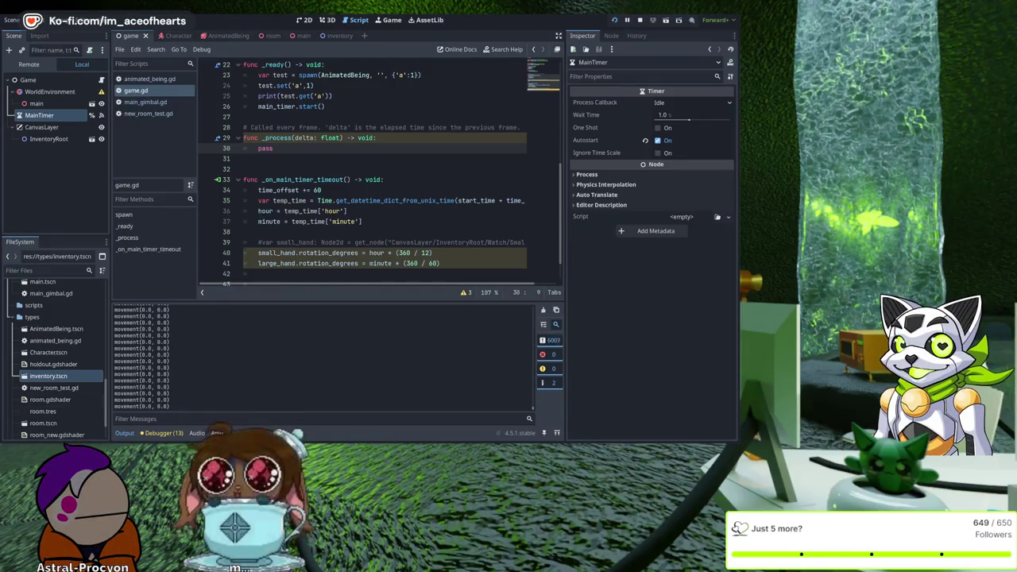
Step: Leave game.gd and return to the game scene's 3D workspace
left_click(325, 20)
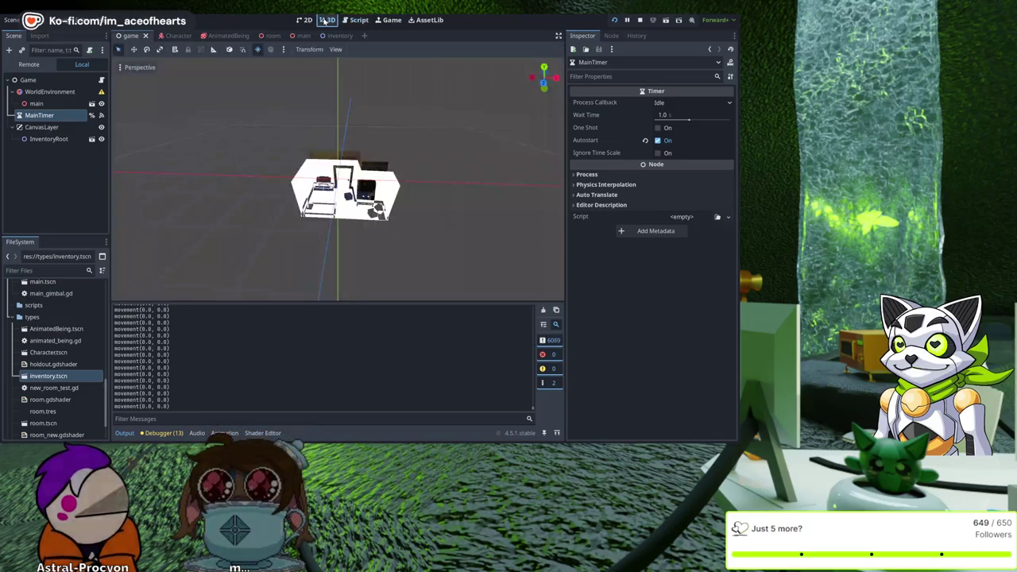
Step: Switch to the inventory scene, select the pocket watch, and pan across the view
left_click(337, 36)
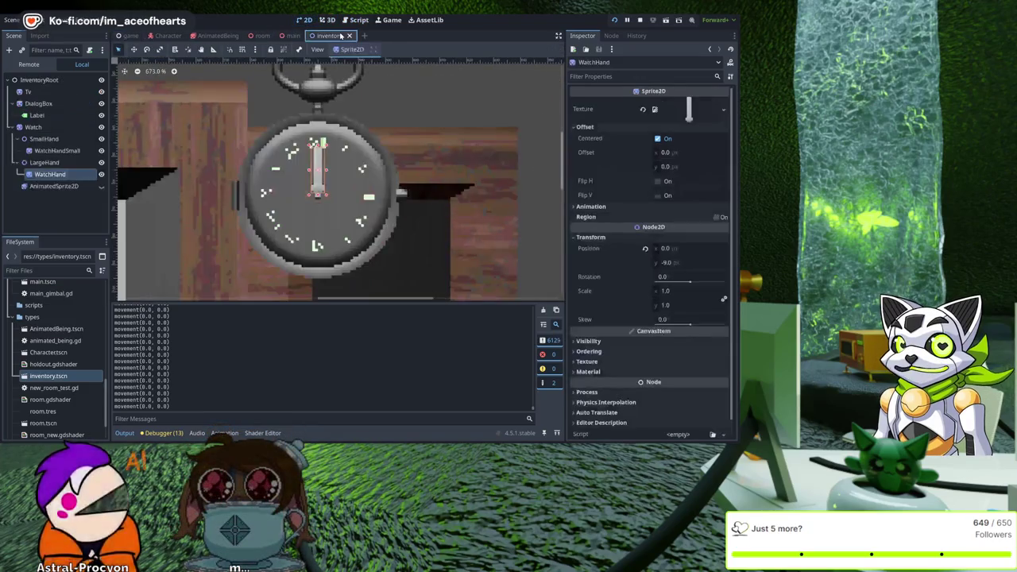
scroll(238, 215, "down", 10)
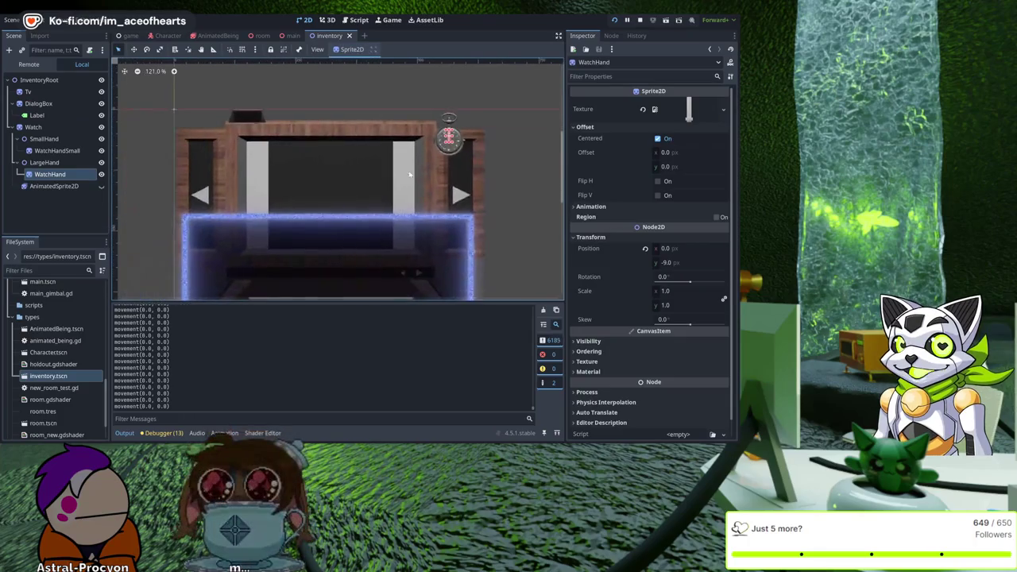
scroll(286, 226, "up", 2)
left_click(33, 127)
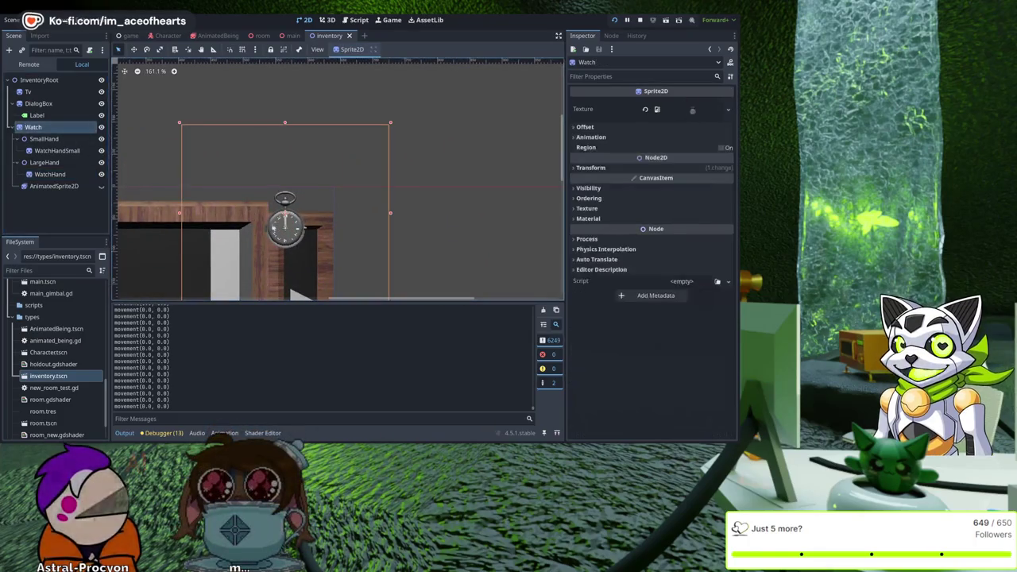
scroll(495, 140, "down", 2)
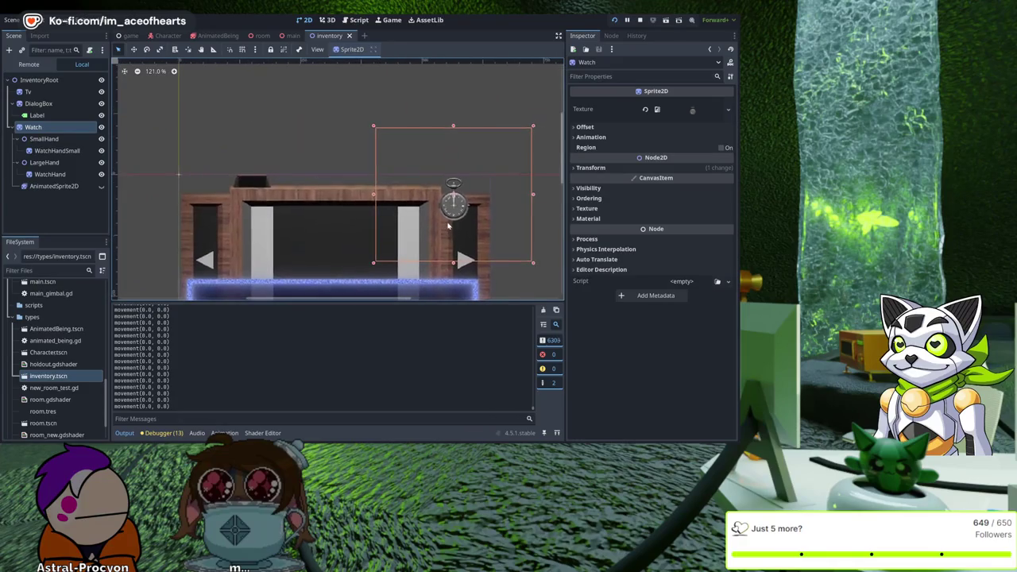
scroll(447, 226, "down", 5)
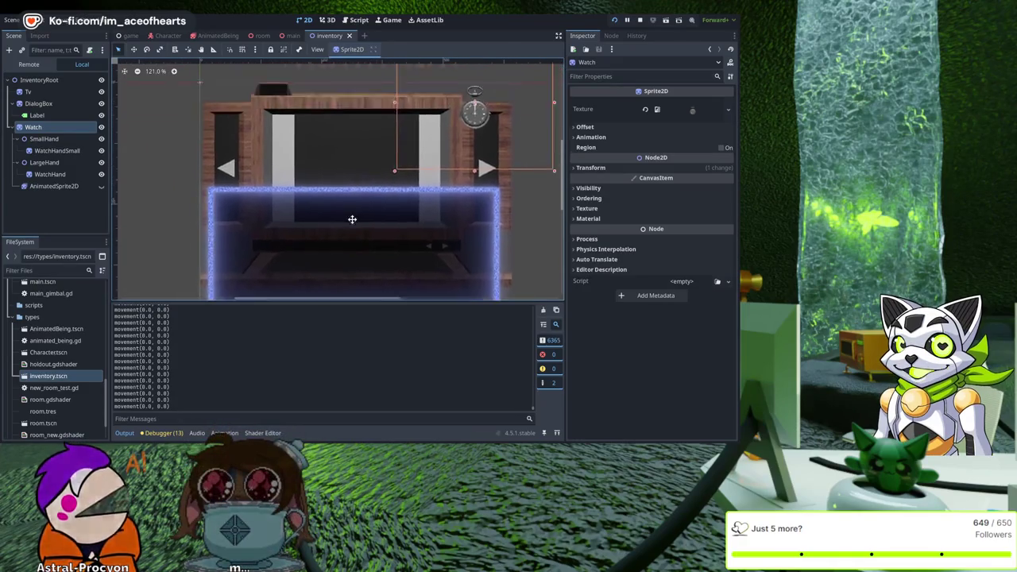
scroll(352, 220, "up", 3)
scroll(345, 159, "down", 5)
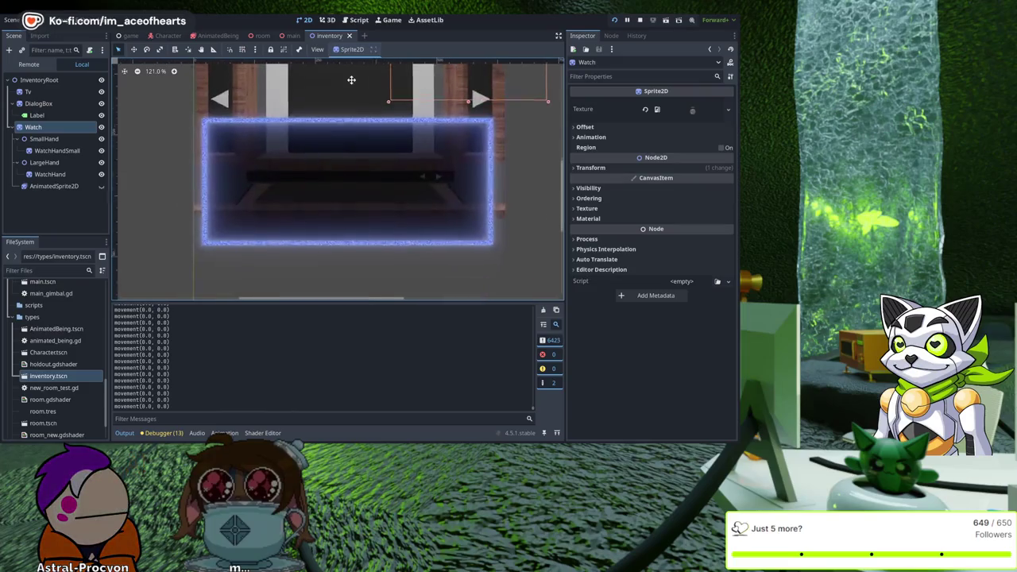
left_click_drag(351, 79, 272, 173)
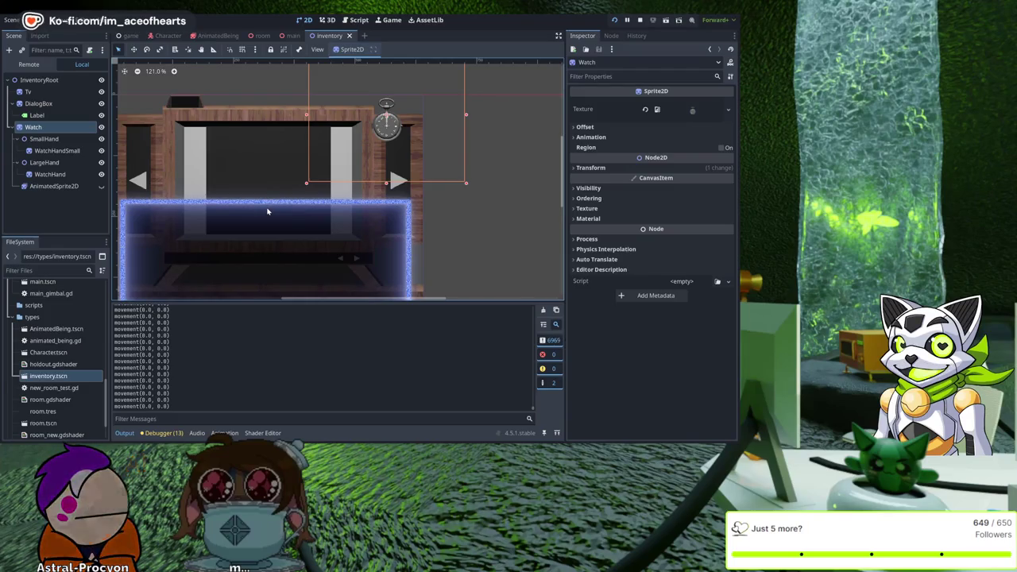
Step: Select the Tv sprite at position 321, 182 and show the debugger's Stack Trace
scroll(397, 178, "up", 5)
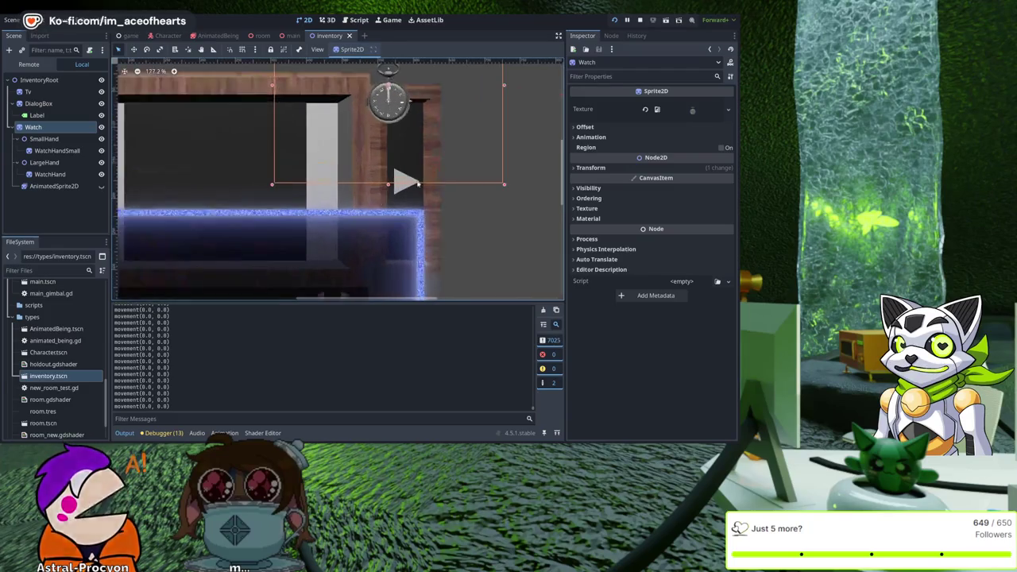
scroll(424, 217, "down", 2)
scroll(406, 118, "up", 2)
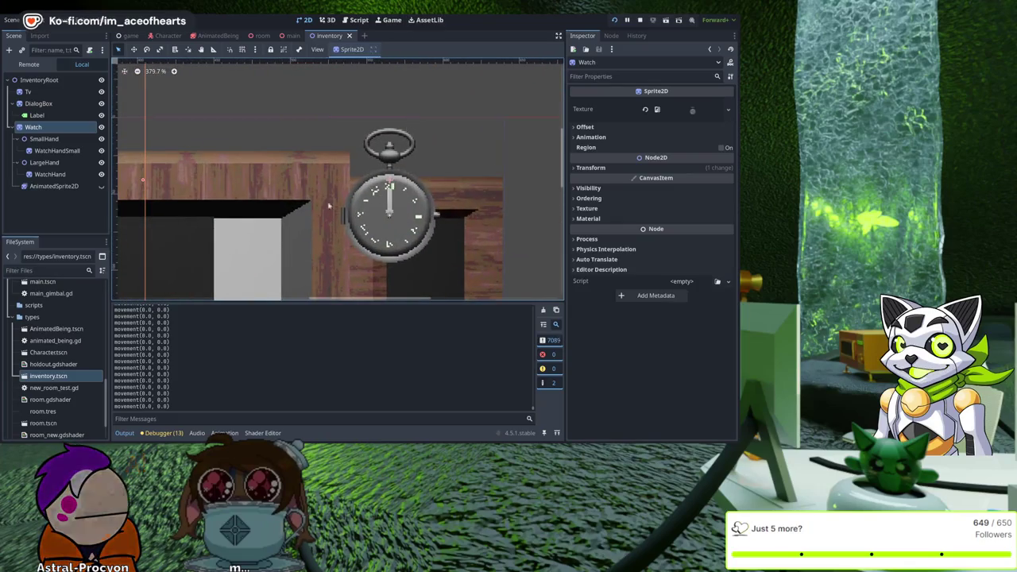
scroll(437, 209, "down", 7)
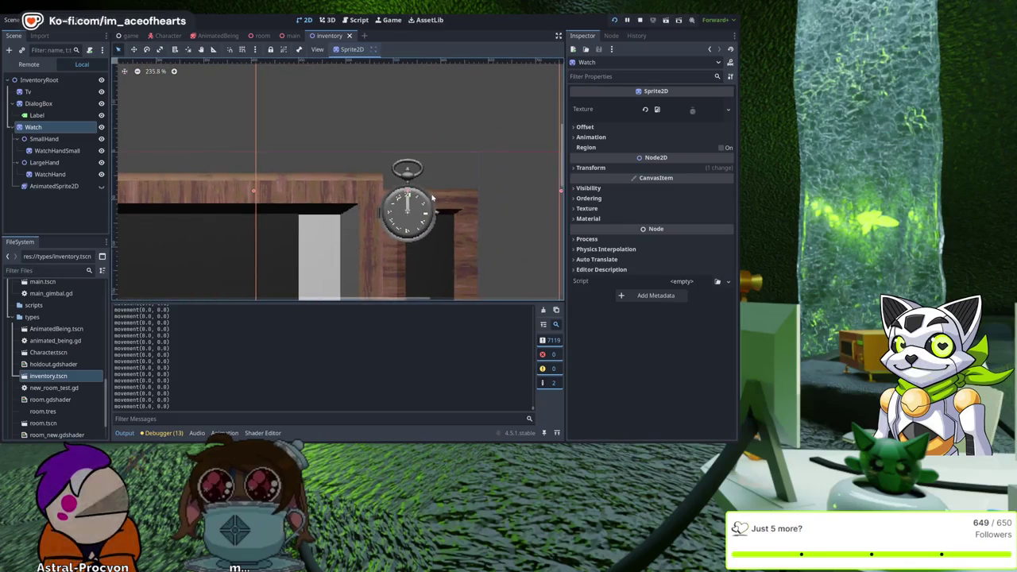
left_click(502, 233)
scroll(492, 223, "down", 2)
scroll(487, 213, "up", 2)
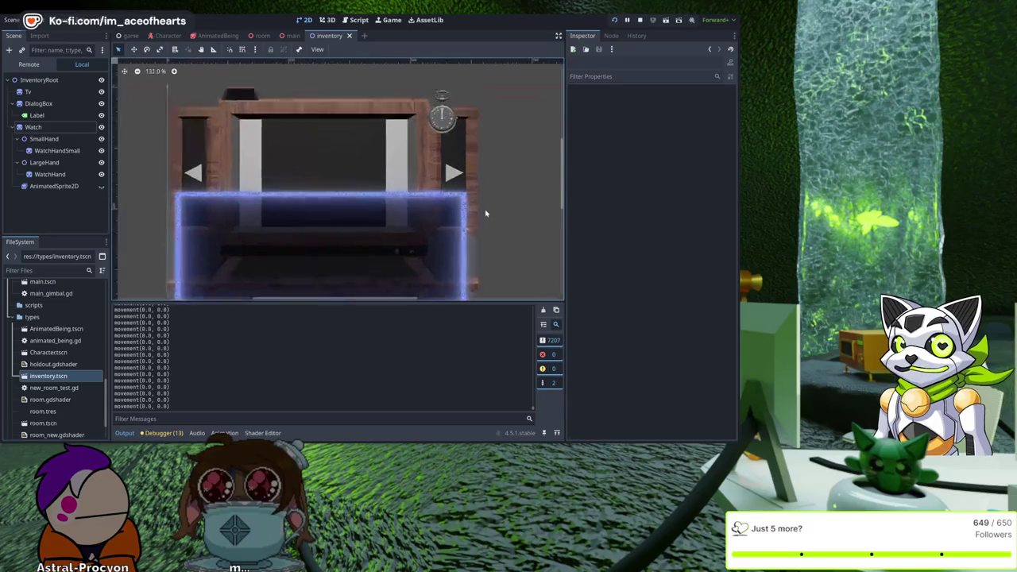
scroll(486, 213, "up", 5)
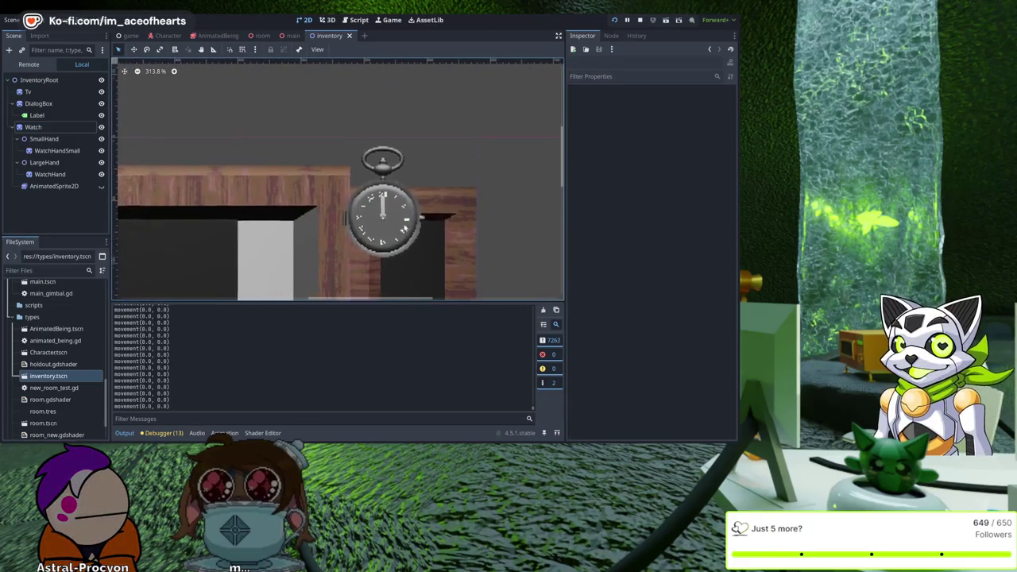
scroll(369, 247, "down", 5)
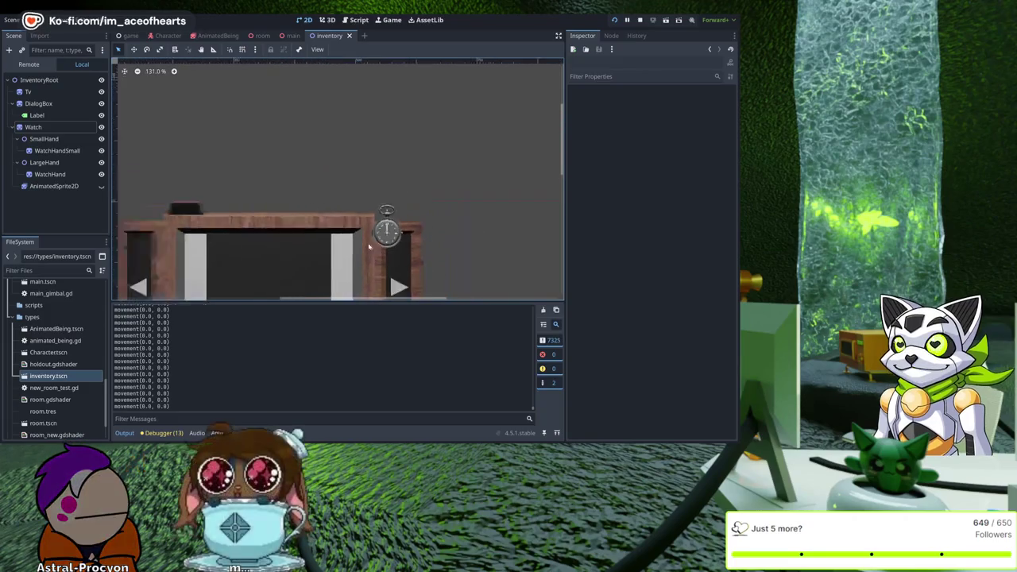
scroll(429, 140, "down", 3)
scroll(504, 234, "up", 1)
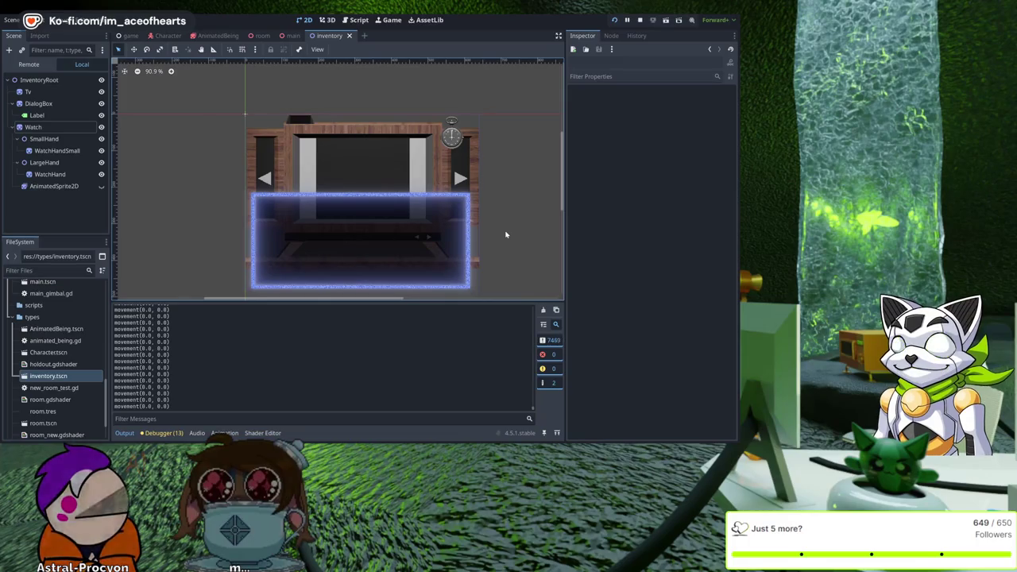
left_click(359, 157)
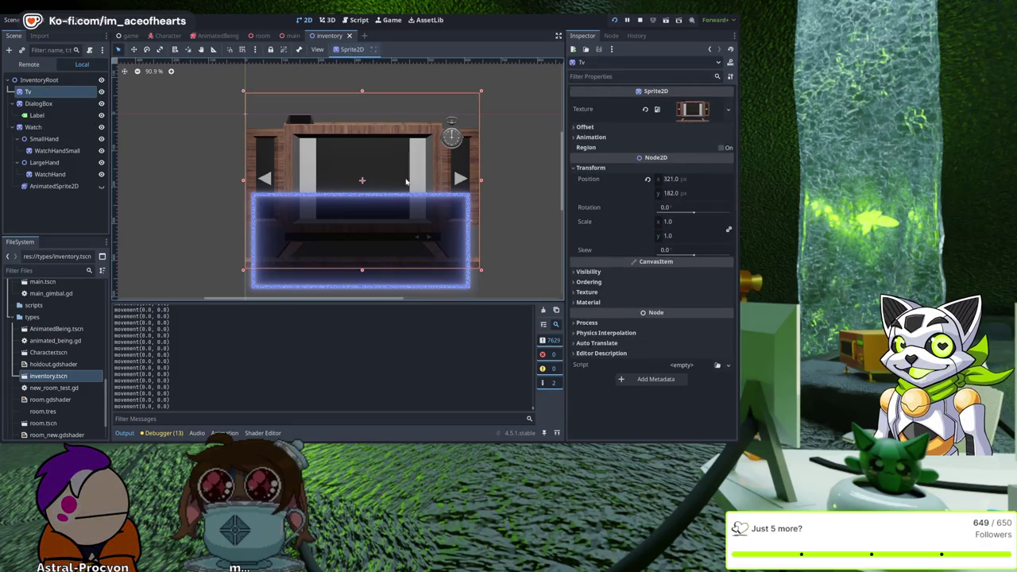
left_click(626, 20)
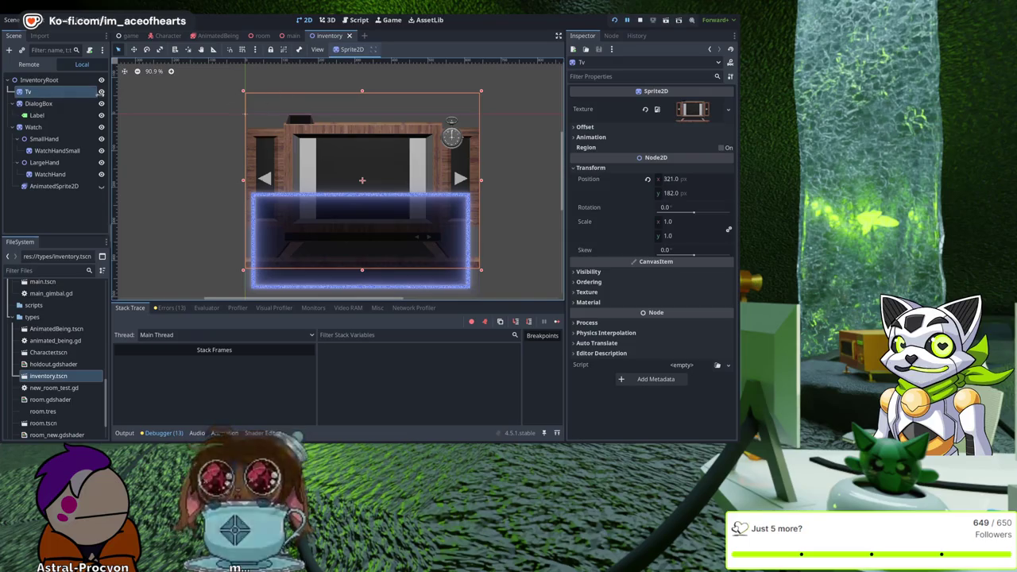
left_click(66, 93)
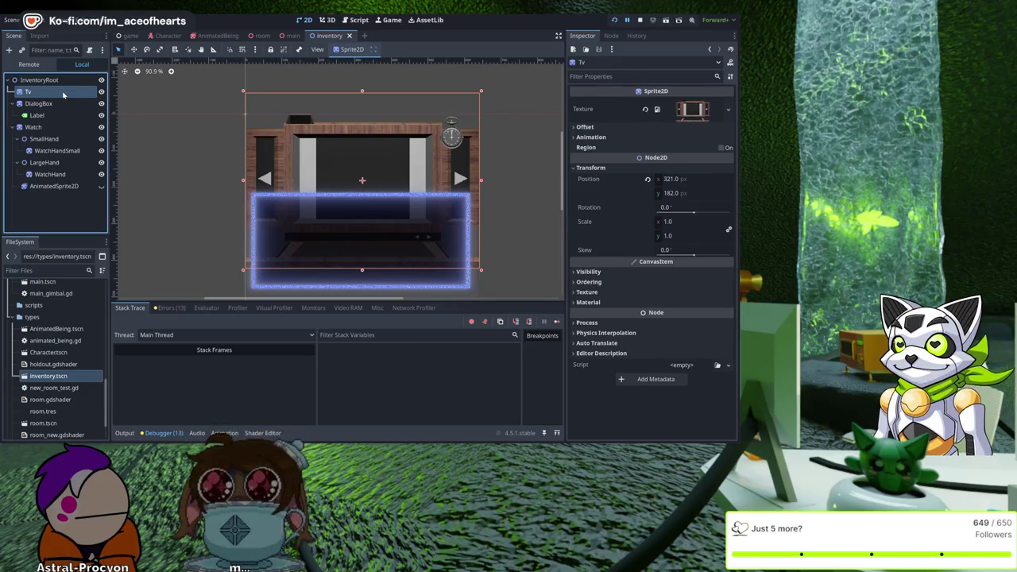
Step: Paste an AnimationPlayer under the Tv node and give it a new empty tv_slide animation
key("ctrl+v")
left_click(263, 92)
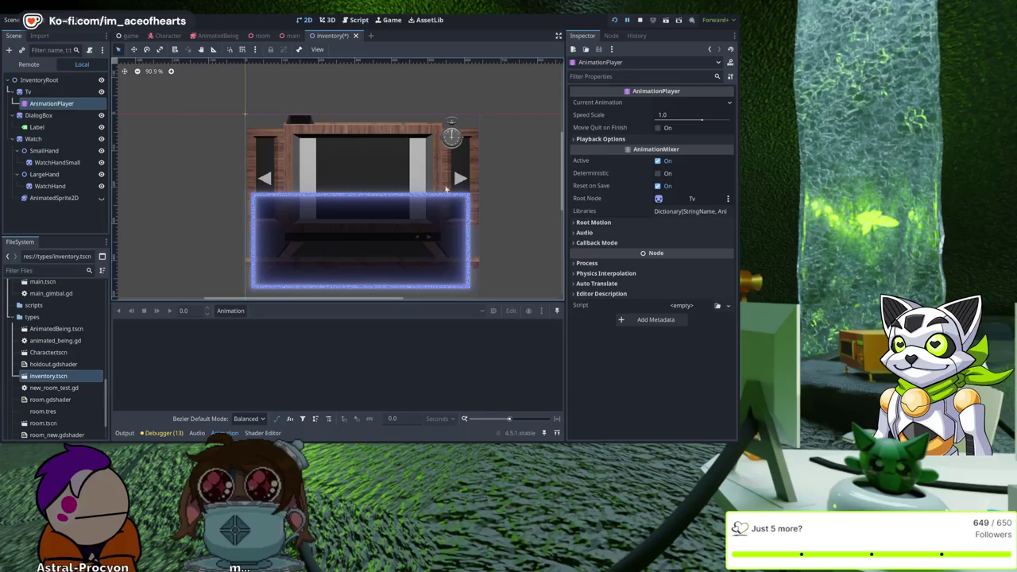
scroll(446, 189, "up", 1)
left_click(477, 188)
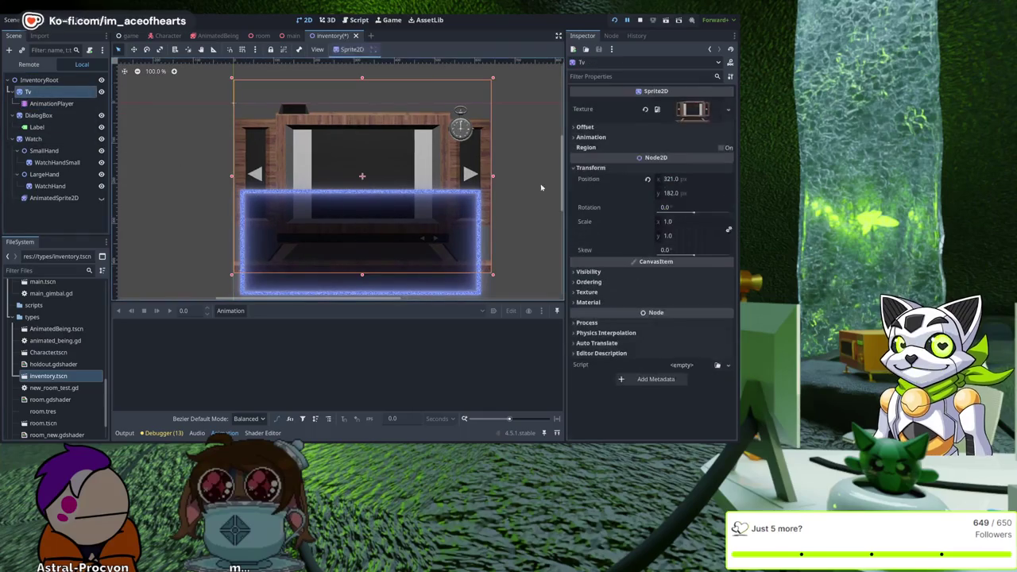
left_click(51, 104)
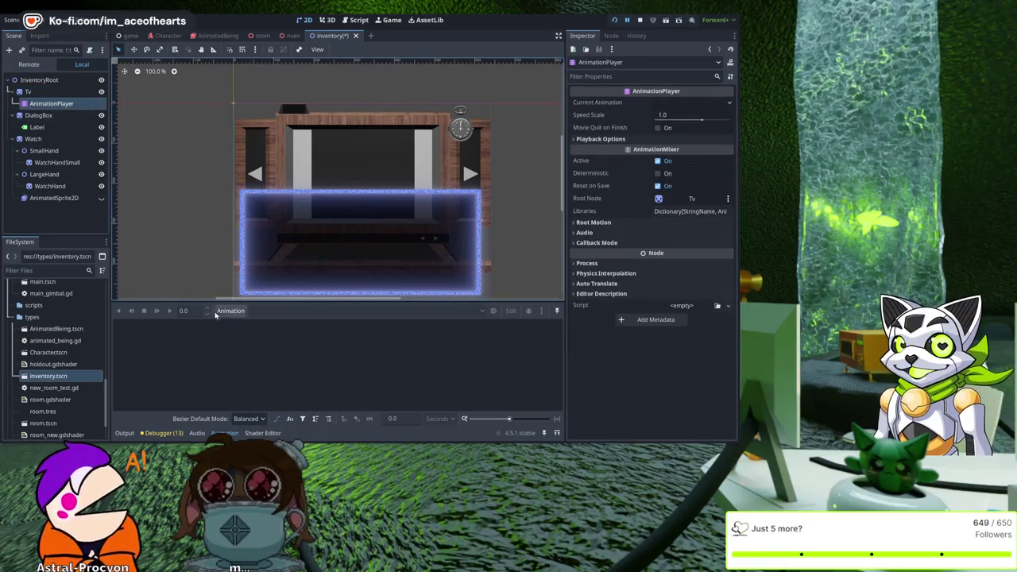
left_click(288, 311)
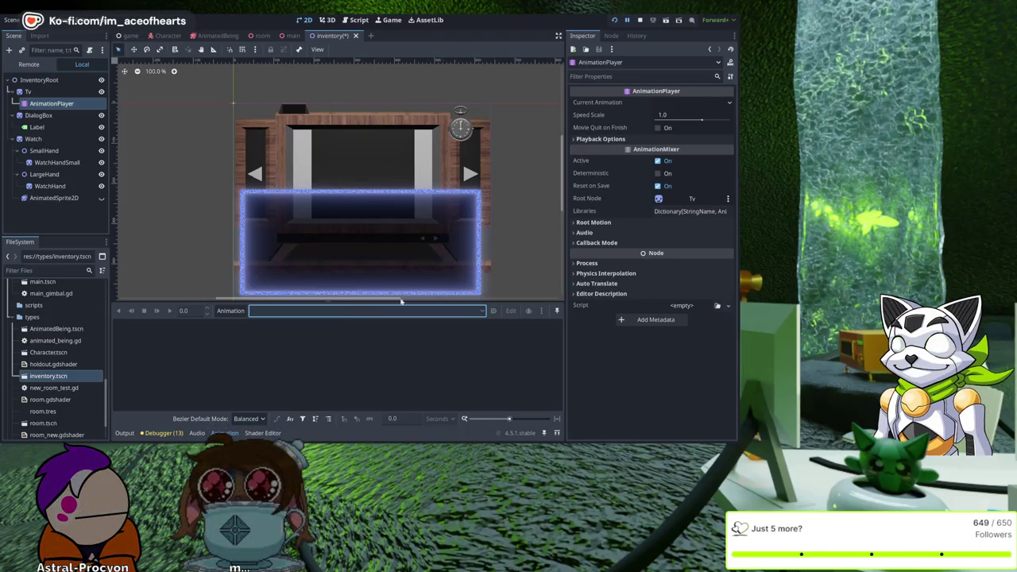
left_click(464, 312)
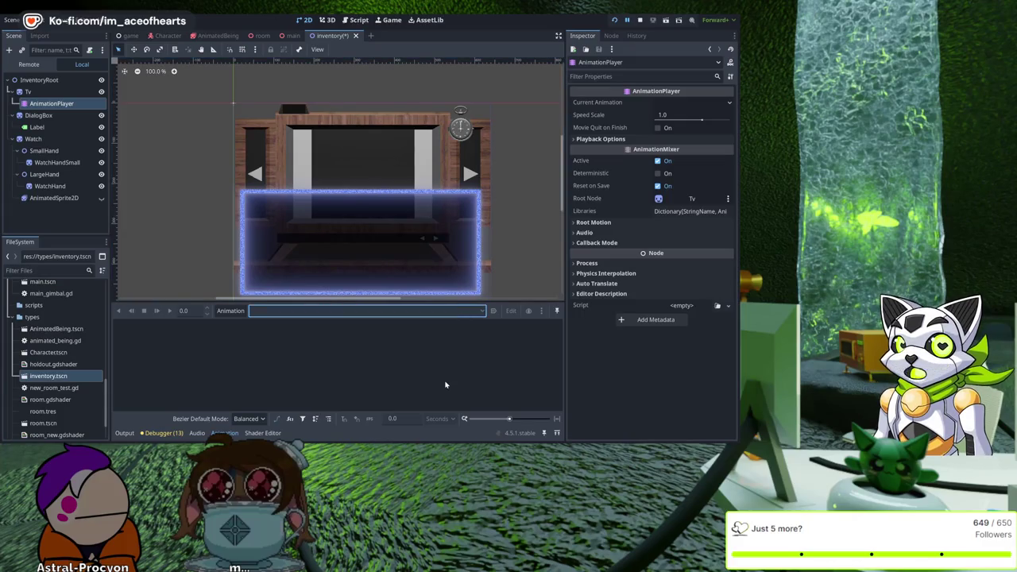
left_click(402, 341)
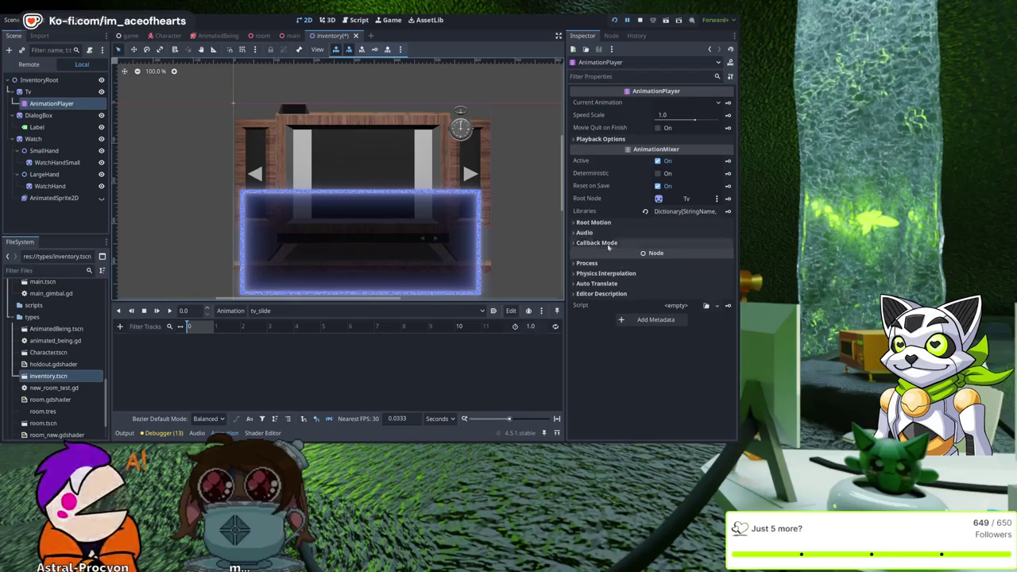
Step: Keyframe the Tv's position 321, 182 at time 0, then change its x to -321
left_click(36, 92)
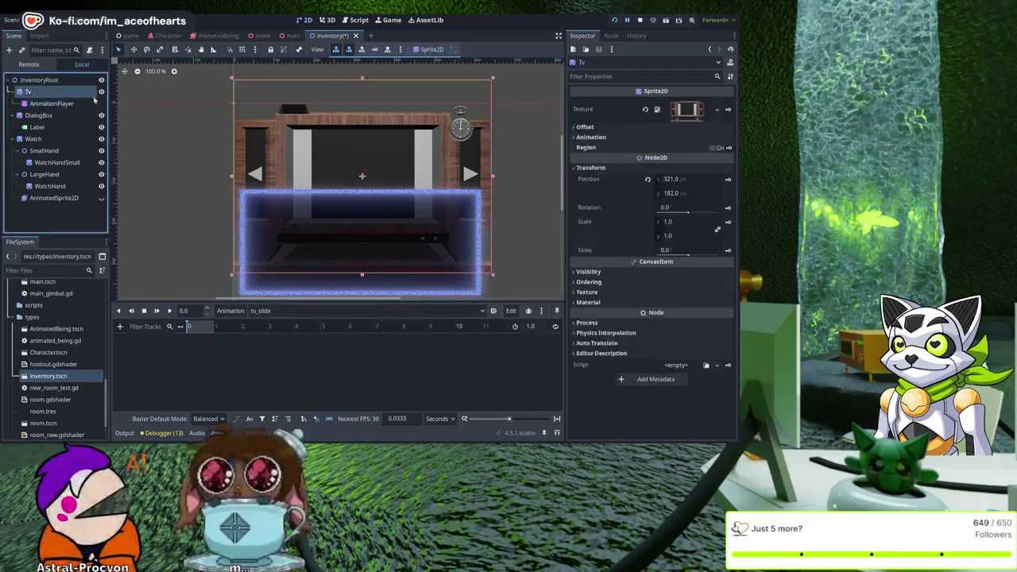
left_click(728, 181)
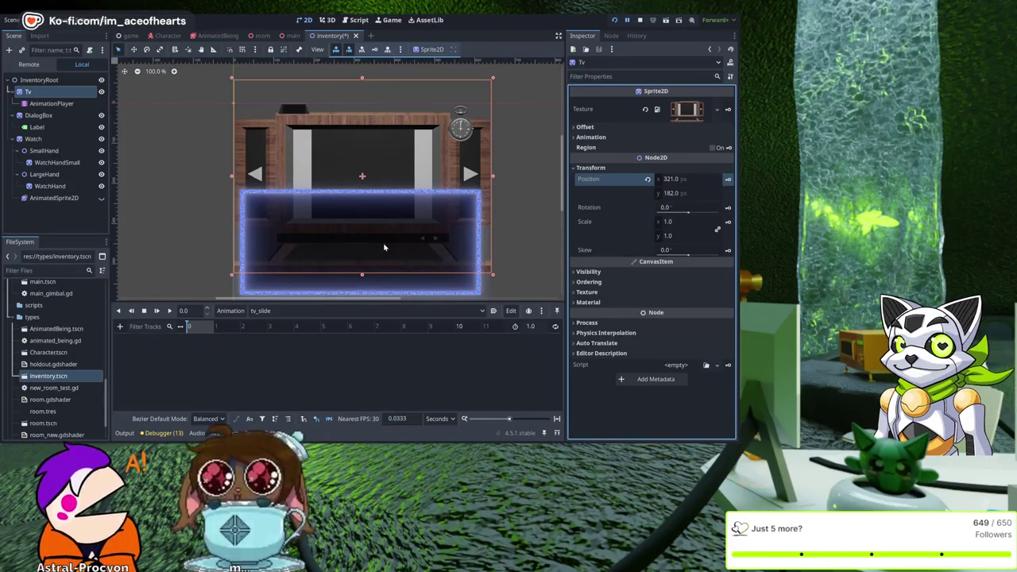
key("Insert")
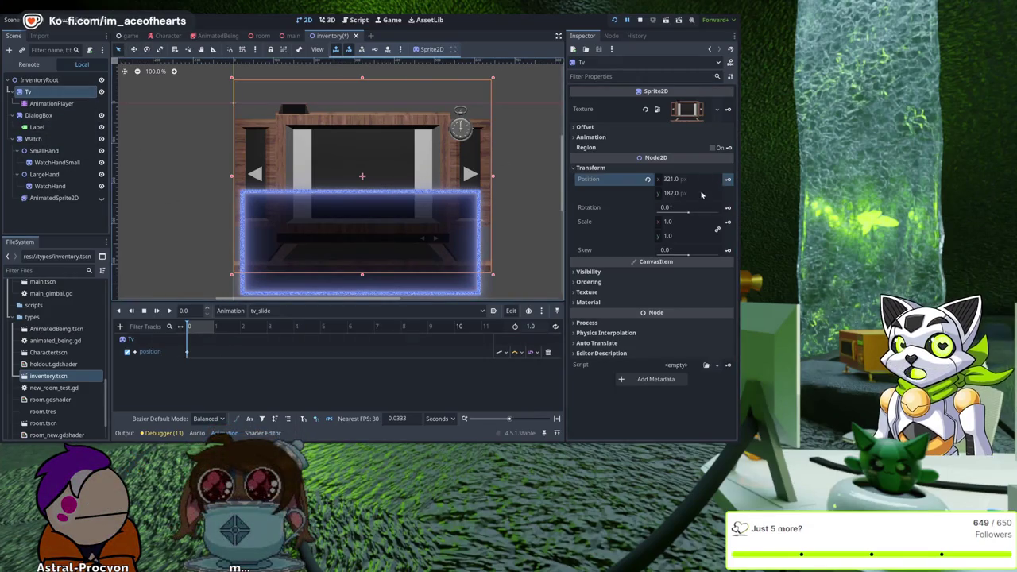
left_click_drag(687, 184, 721, 182)
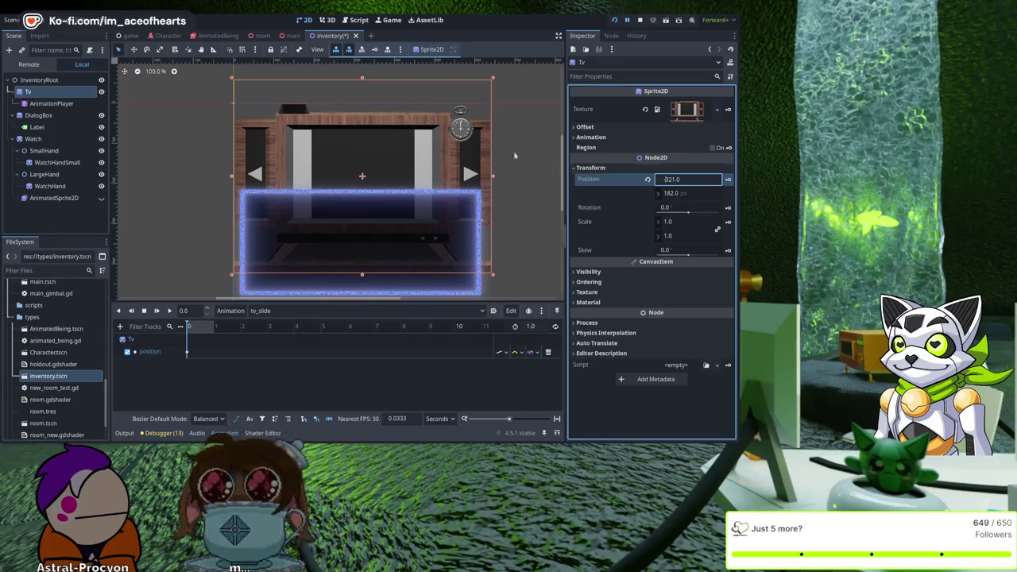
key("Return")
left_click(390, 174)
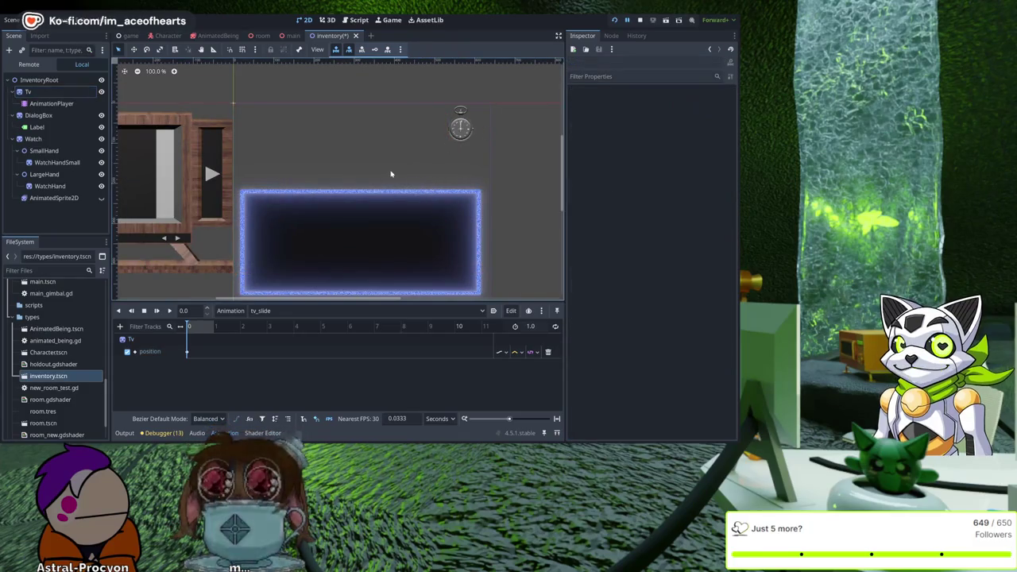
left_click(136, 167)
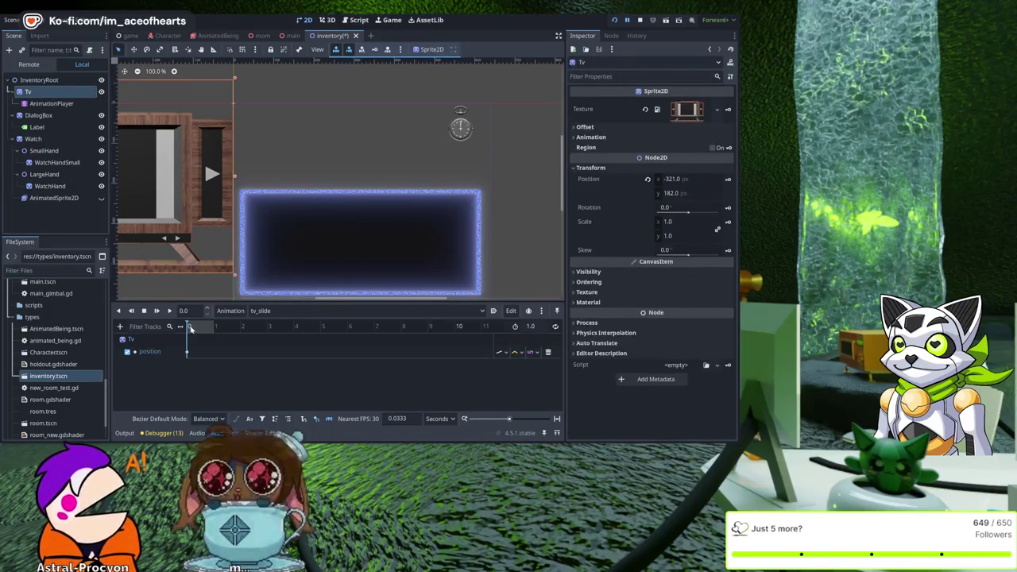
Step: Put the playhead at 1.0 s and inspect the starting position keyframe on the Tv track
left_click_drag(187, 326, 213, 326)
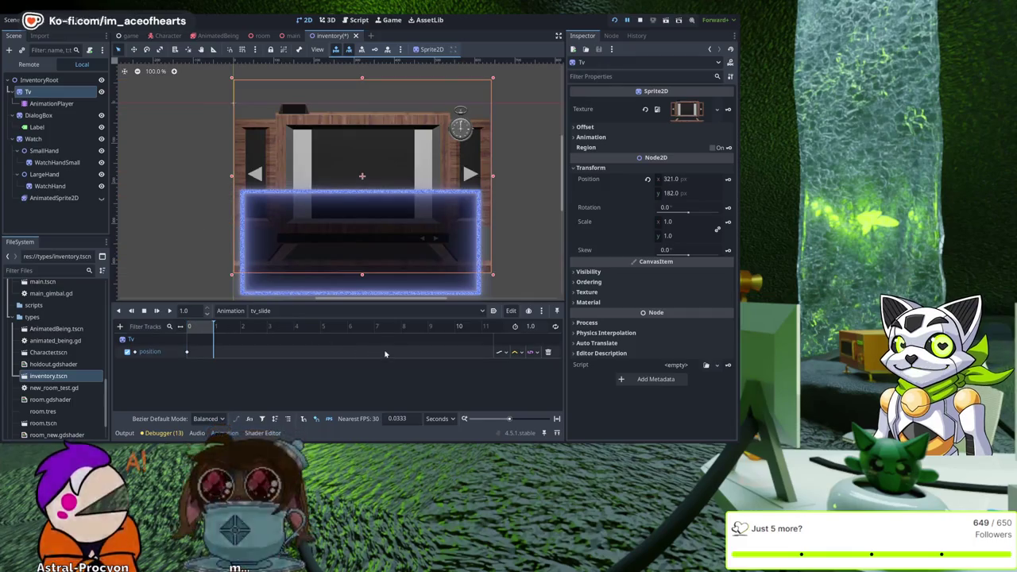
left_click(278, 352)
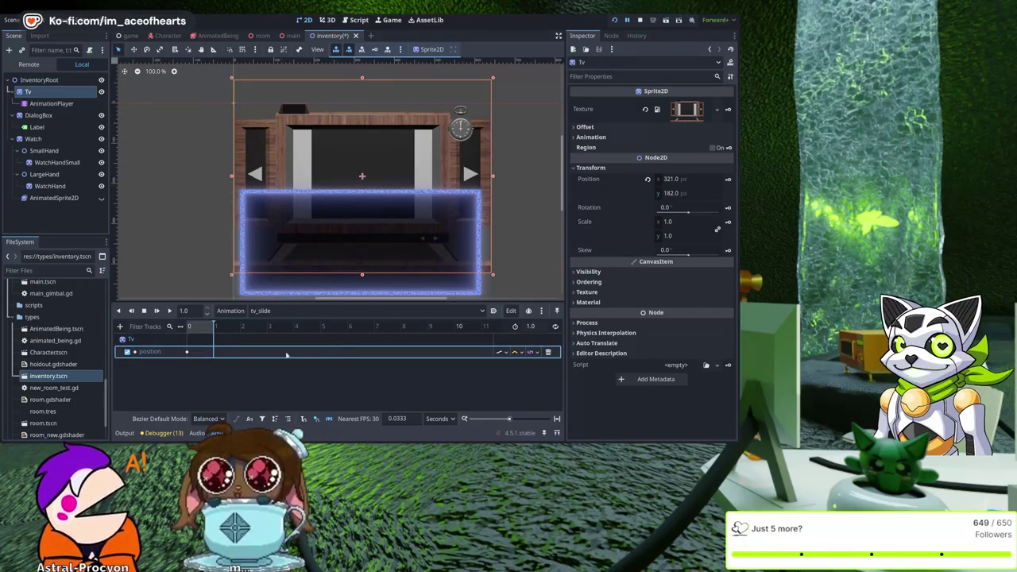
left_click(186, 352)
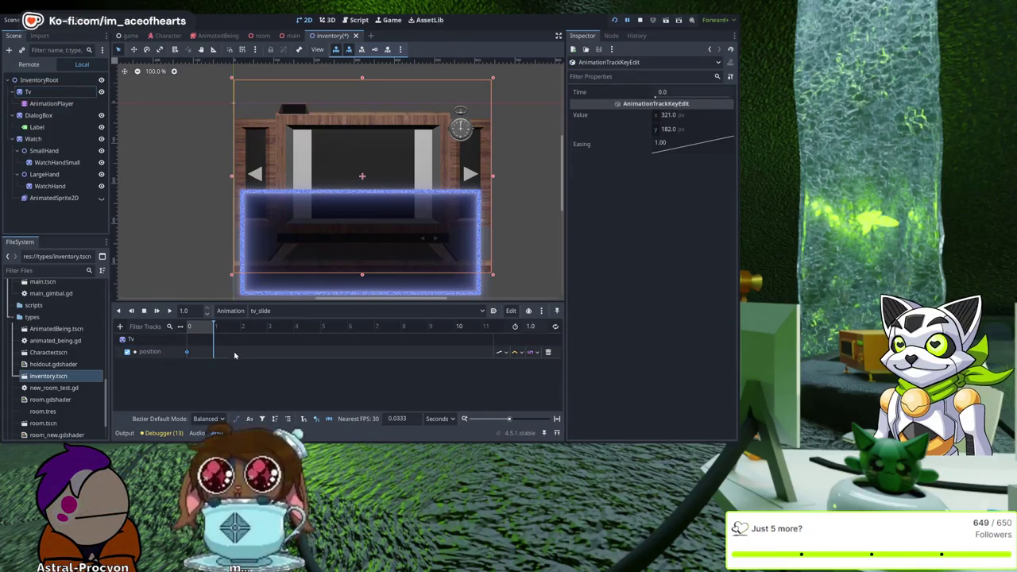
left_click(197, 346)
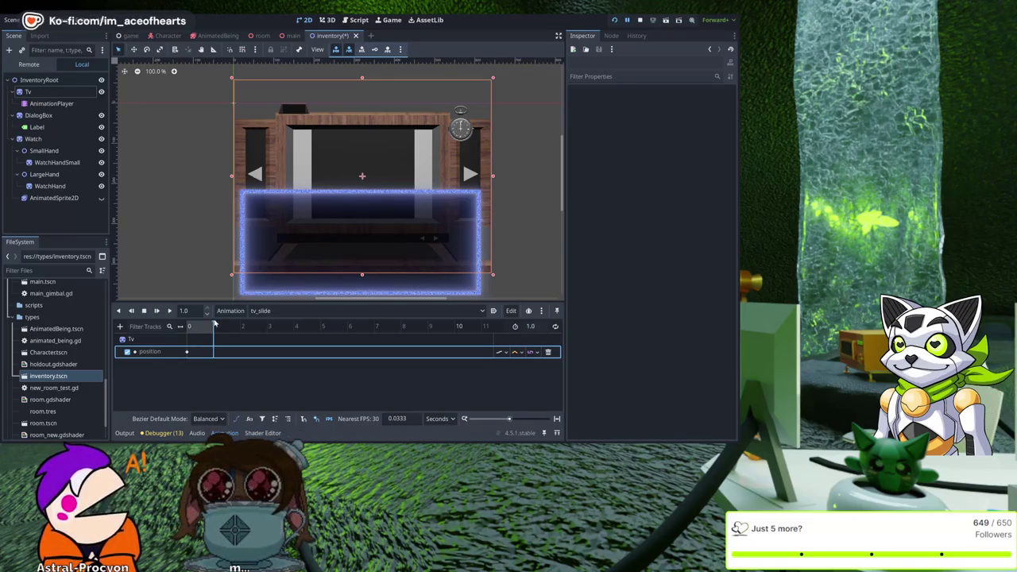
left_click(216, 325)
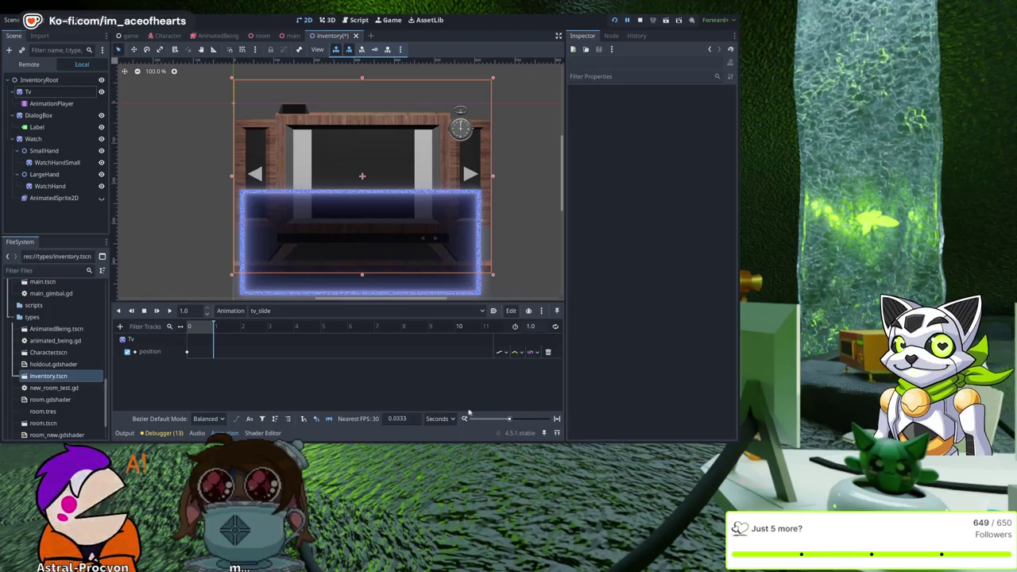
left_click(191, 312)
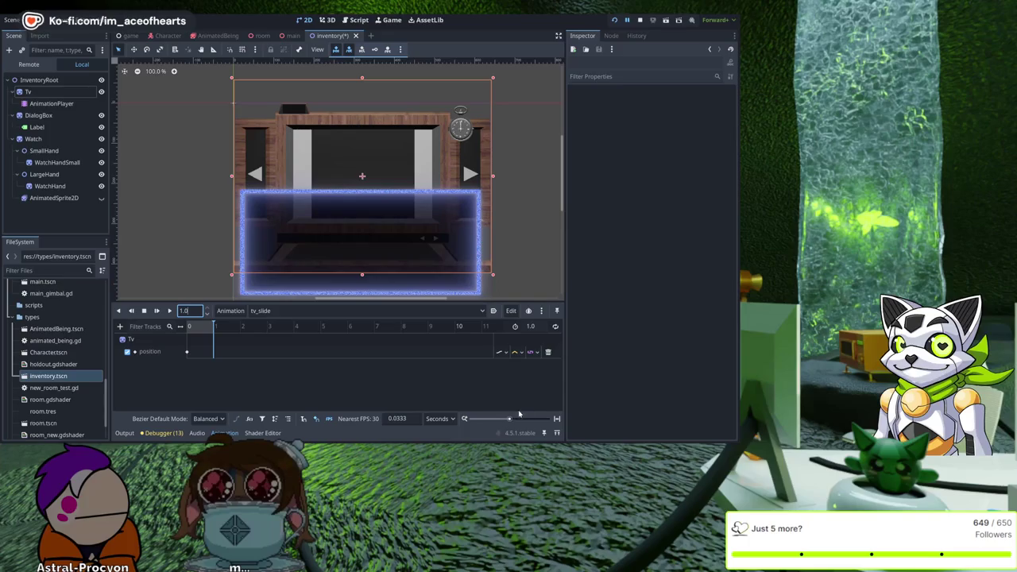
Step: Set the tv_slide animation length to 5 seconds and move the playhead to the end
left_click(541, 326)
type("5")
key("Return")
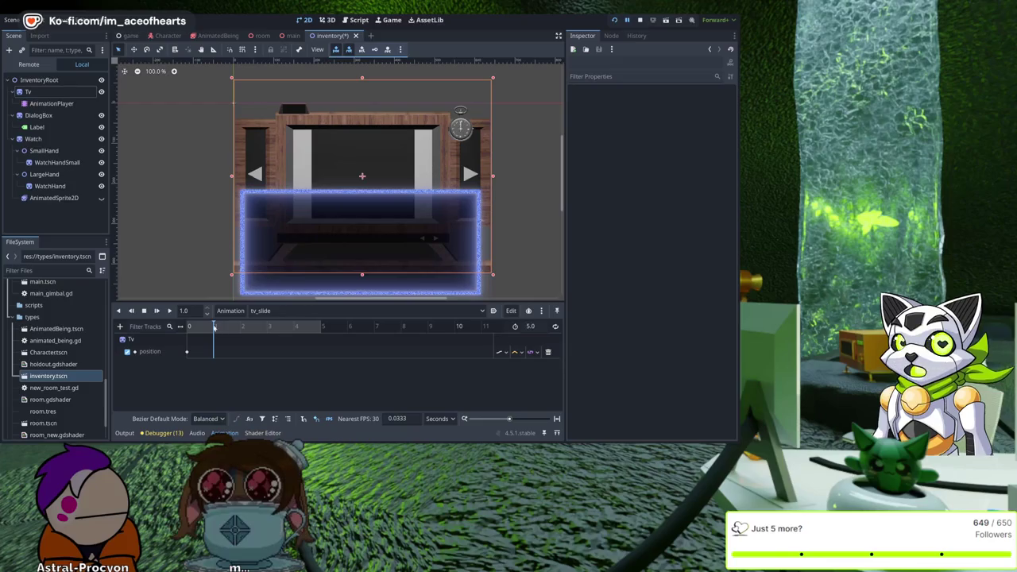
left_click(223, 327)
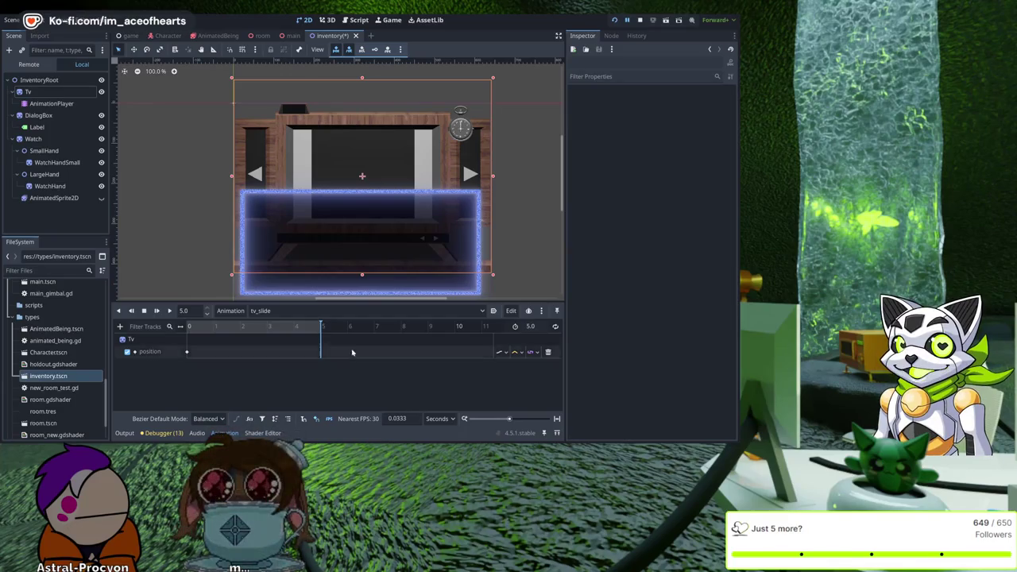
key("Escape")
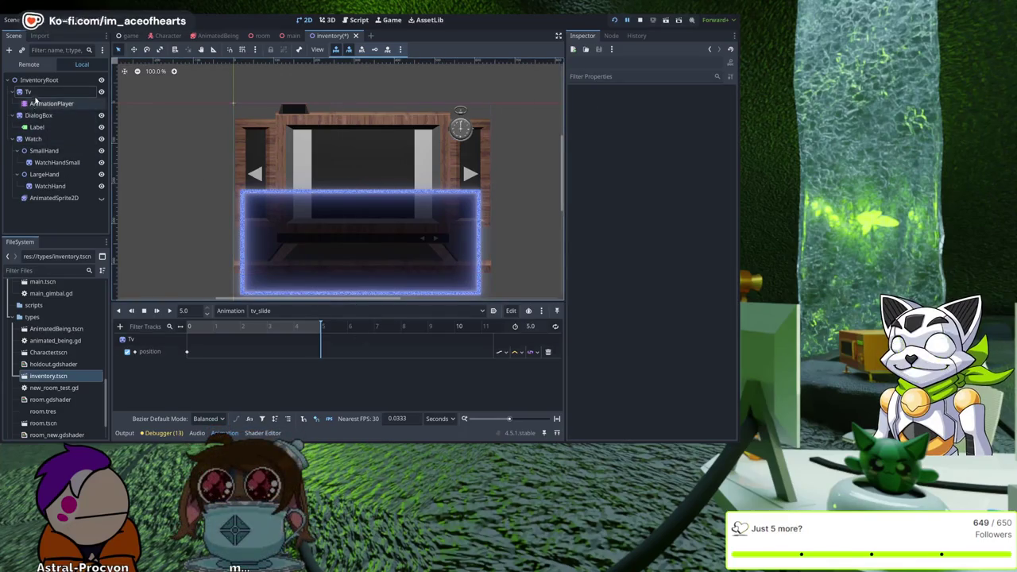
Step: Set the Tv's x position to -321 and keyframe it at 5 seconds
left_click(32, 93)
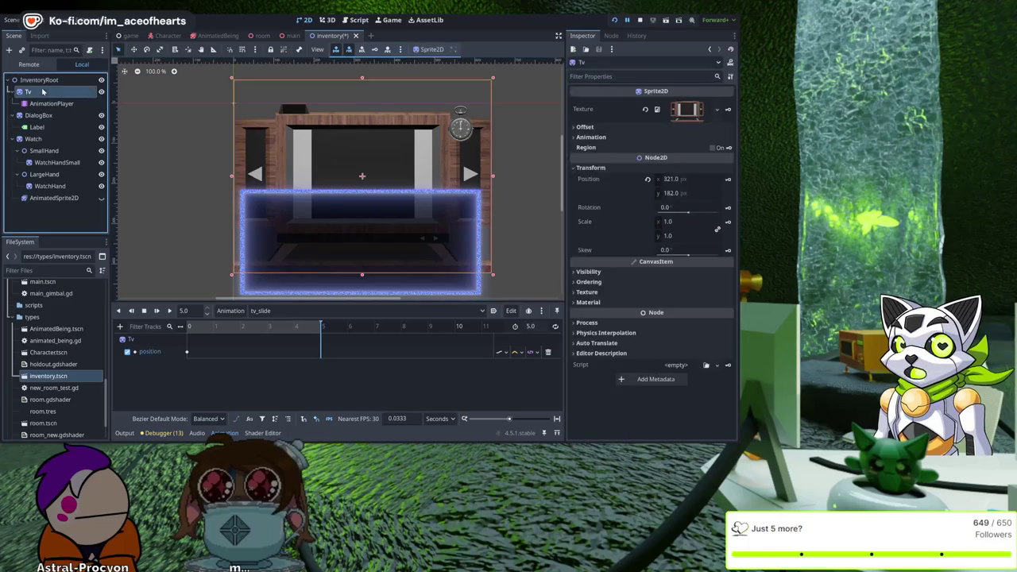
left_click(692, 181)
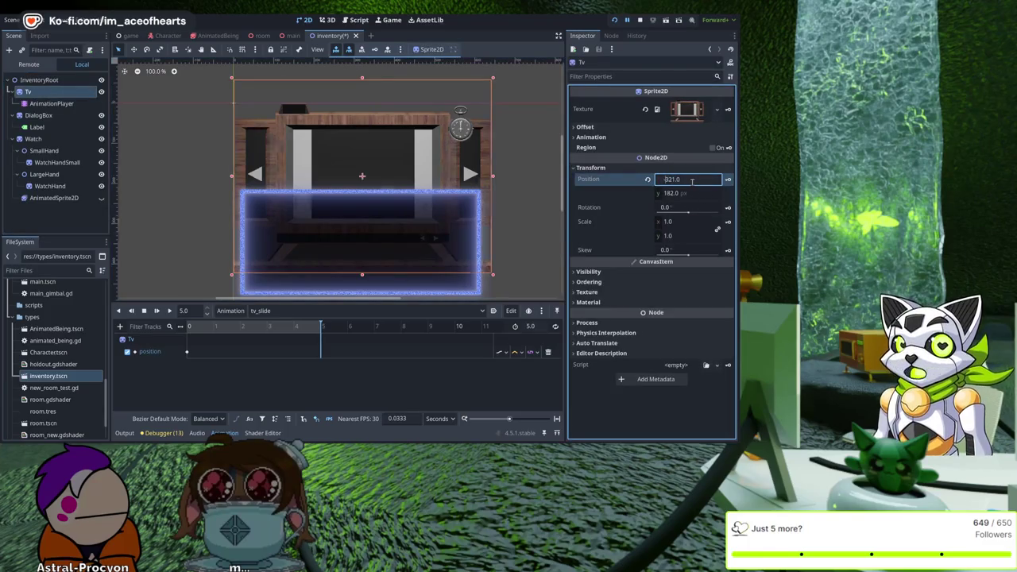
type("-")
key("Return")
left_click(729, 180)
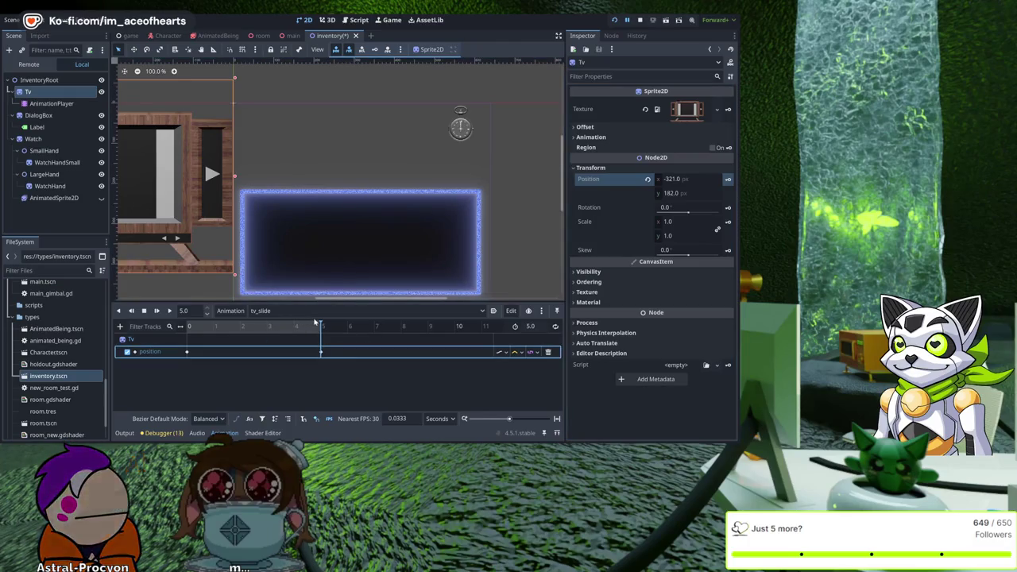
Step: Swap the keyframes so x -321 sits at time 0 and x 321 at 5 seconds
left_click(251, 326)
mouse_move(218, 326)
left_mouse_down()
mouse_move(148, 323)
mouse_move(336, 339)
mouse_move(320, 352)
mouse_move(231, 352)
left_mouse_up()
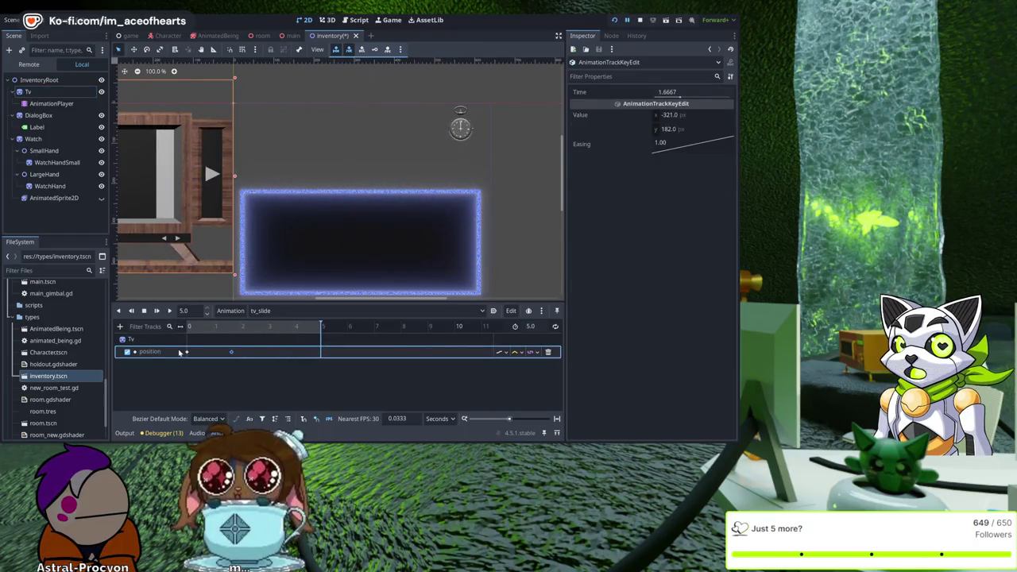
left_click(186, 352)
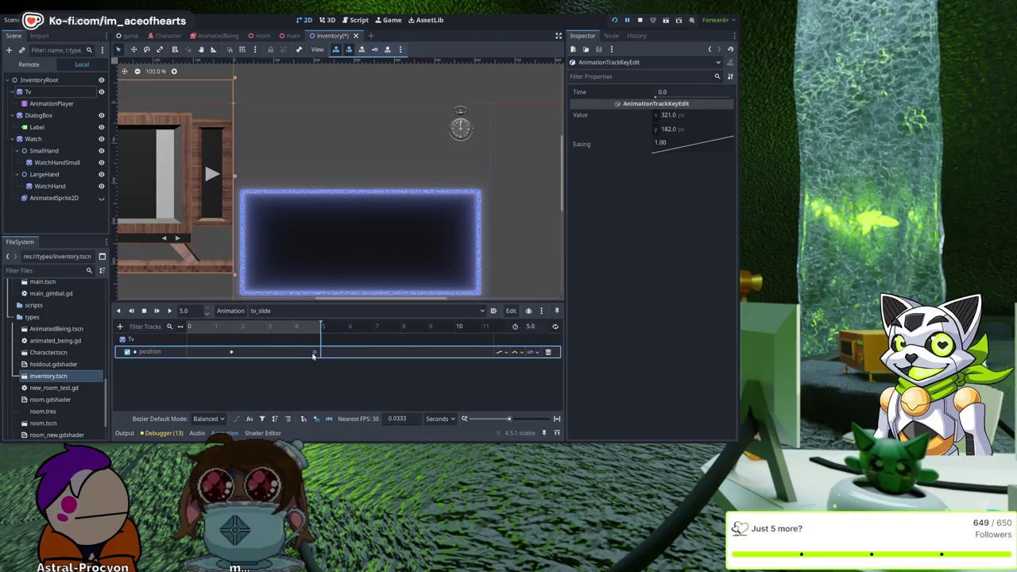
left_click_drag(320, 355, 320, 355)
left_click_drag(231, 356, 190, 356)
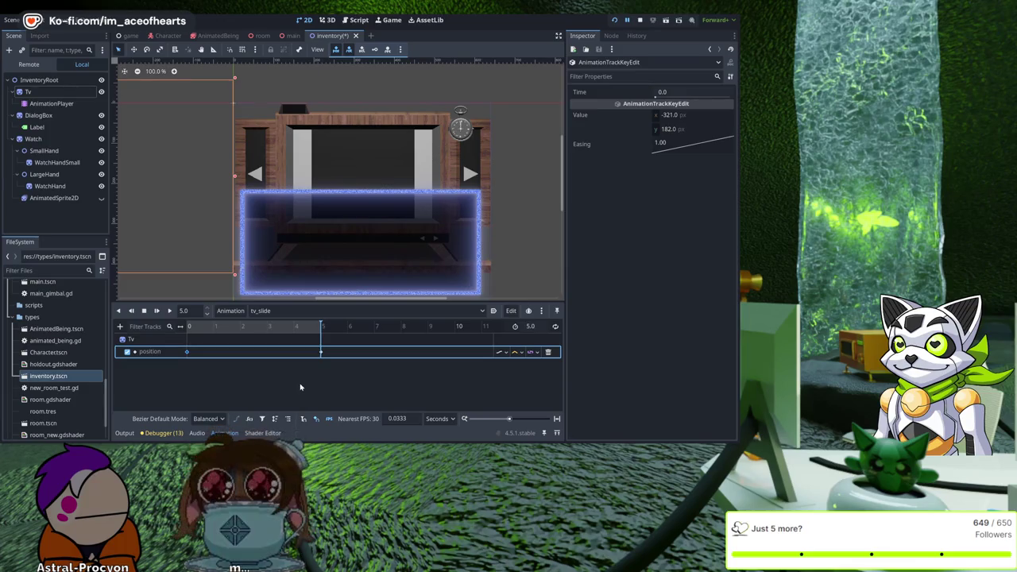
left_click(306, 272)
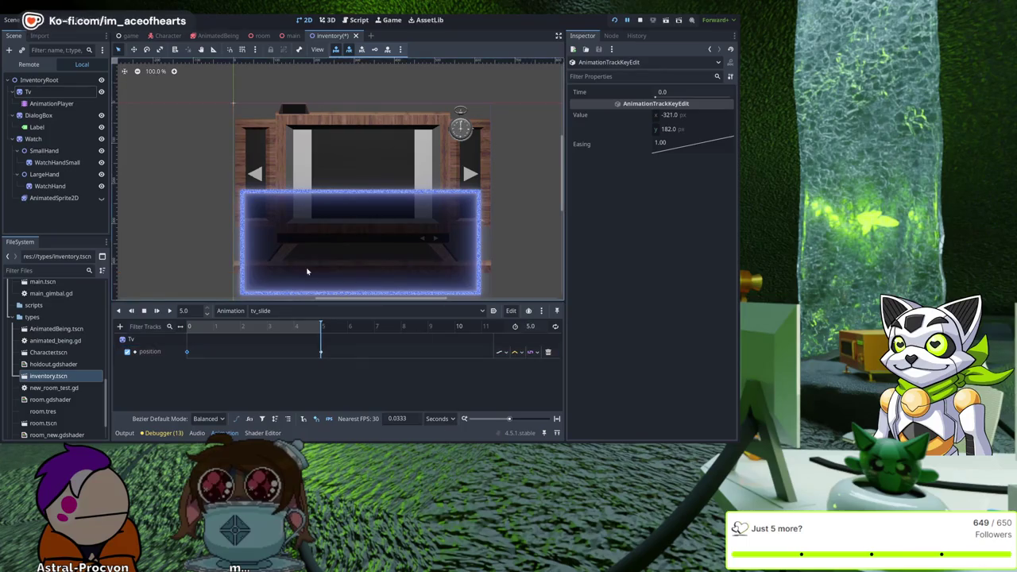
left_click(366, 20)
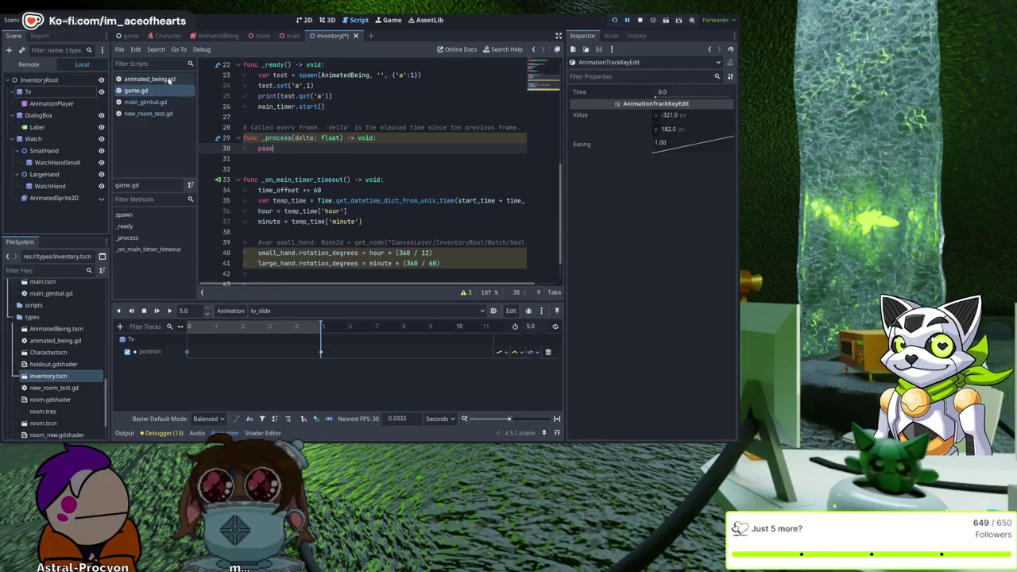
Step: Look through main_gimbal.gd's move_right input check and new_room_test.gd for reference
left_click(145, 102)
scroll(414, 235, "up", 5)
scroll(414, 235, "down", 3)
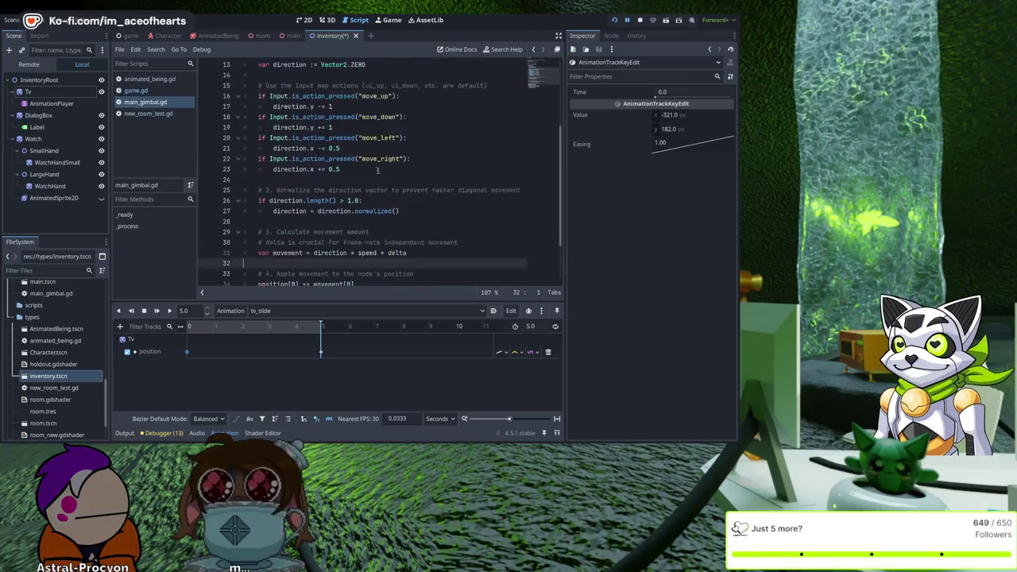
left_click(409, 158)
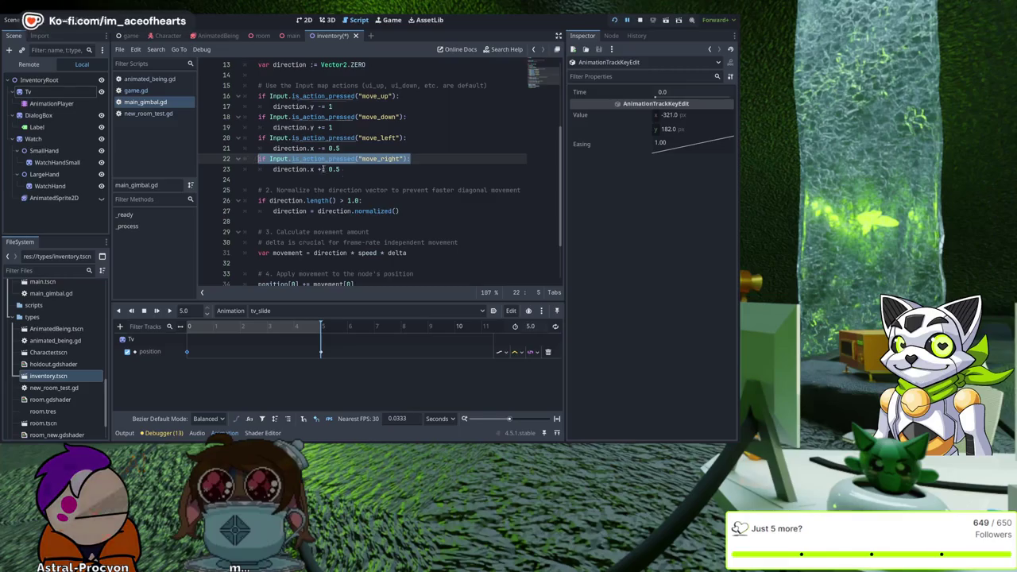
left_click(148, 114)
left_click(137, 90)
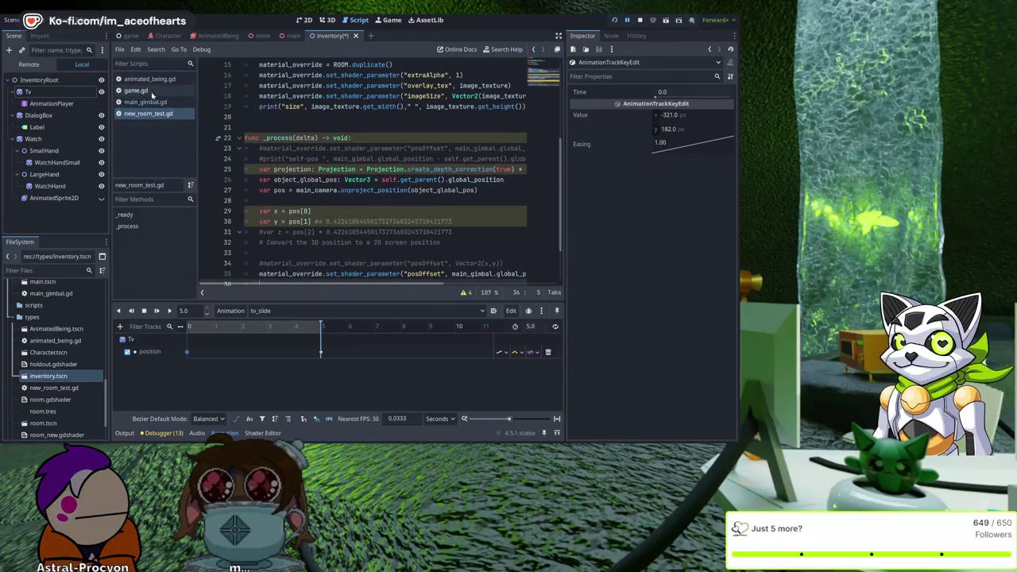
scroll(361, 190, "up", 3)
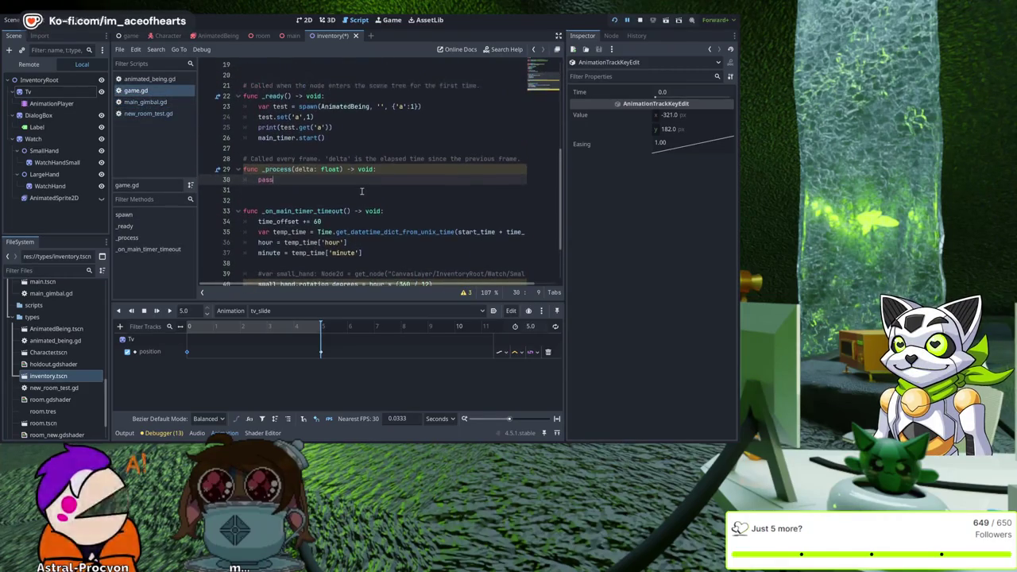
left_click(145, 101)
scroll(328, 116, "up", 4)
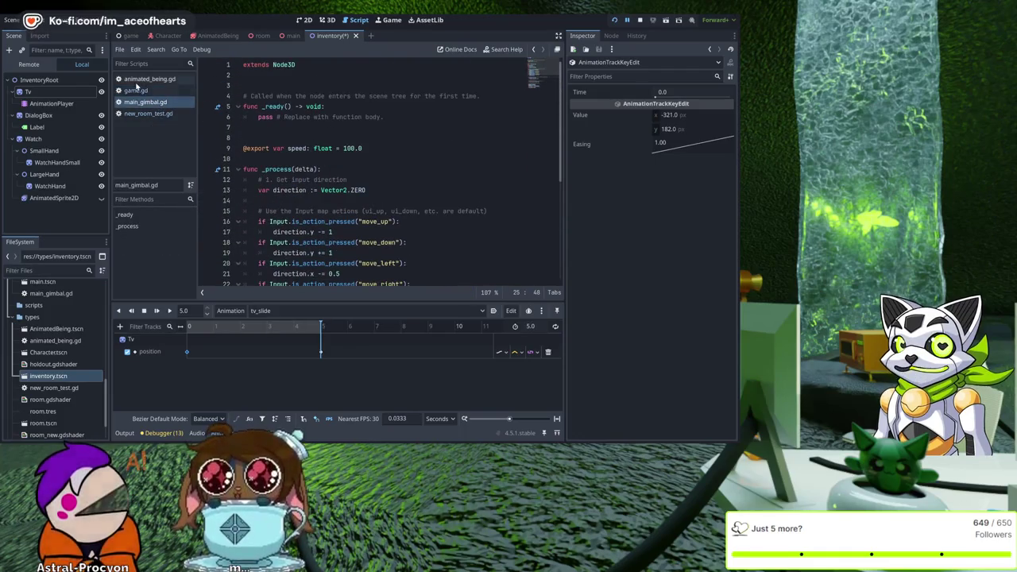
Step: In game.gd's _process, replace pass with if Input.is_action_pressed("move_right"):
left_click(135, 91)
scroll(267, 225, "down", 2)
key("BackSpace")
key("BackSpace")
key("BackSpace")
type("if Input.is_action_pressed(\"move_right\"):")
scroll(371, 204, "down", 1)
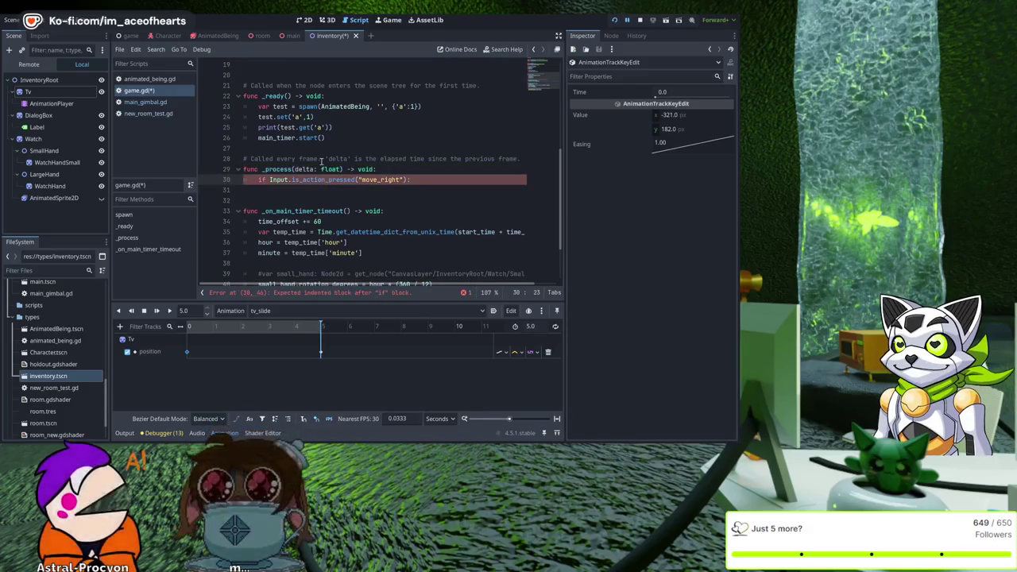
Step: Change the check to if Input.is_action_just_pressed("inventory"): and open an indented line below
type("just_")
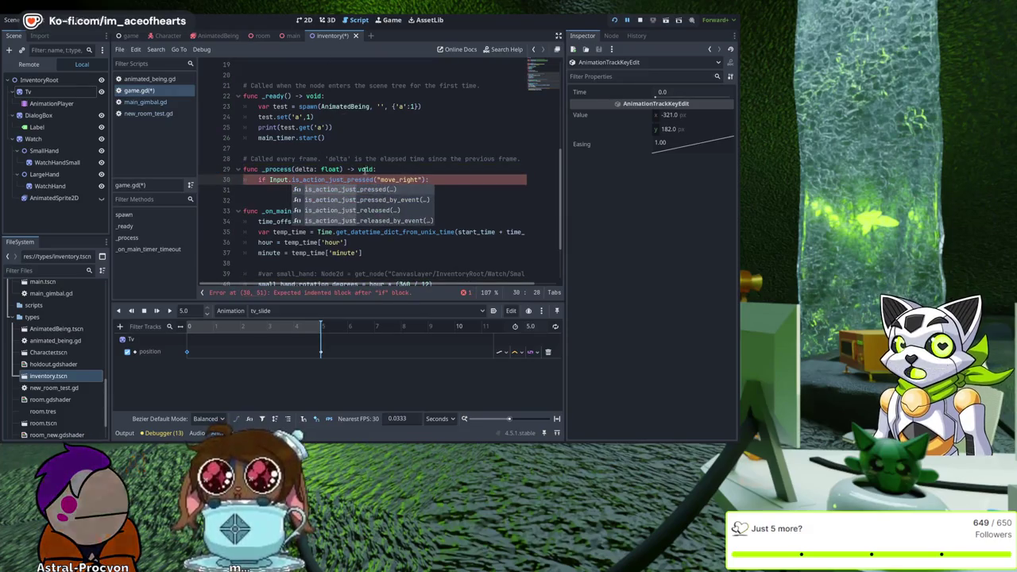
key("Return")
key("ctrl+shift+Left")
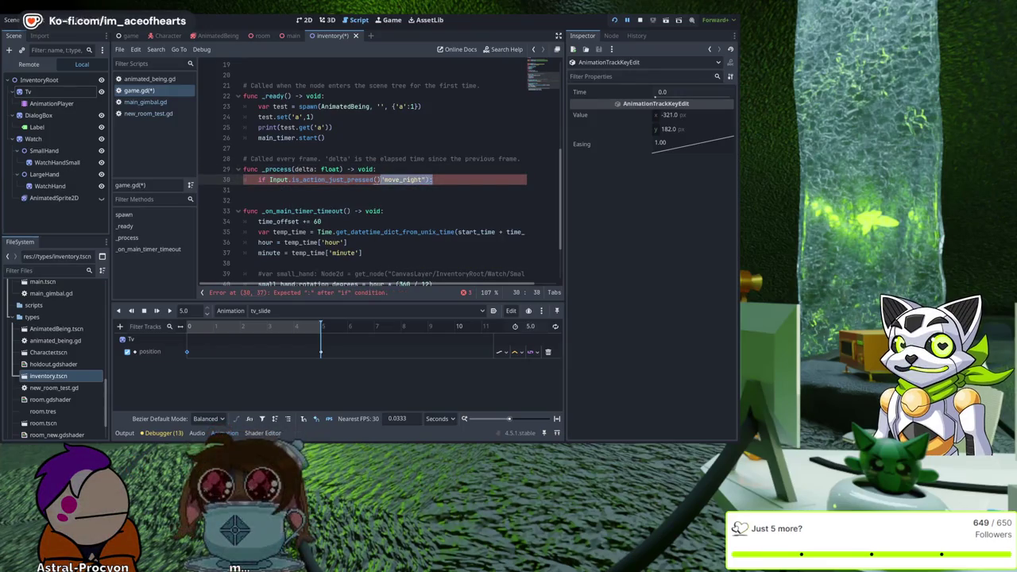
type(":")
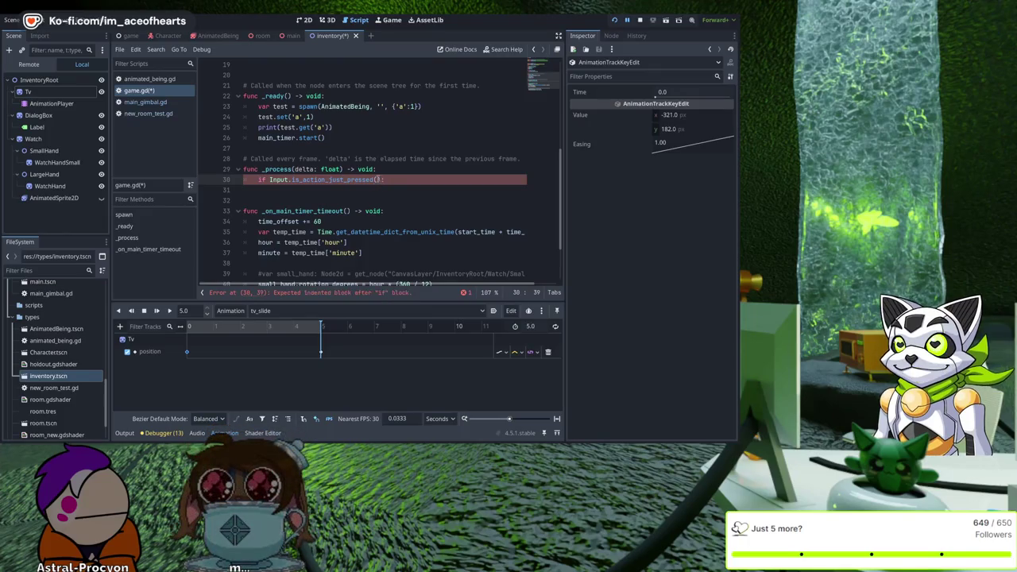
key("Left")
key("Left")
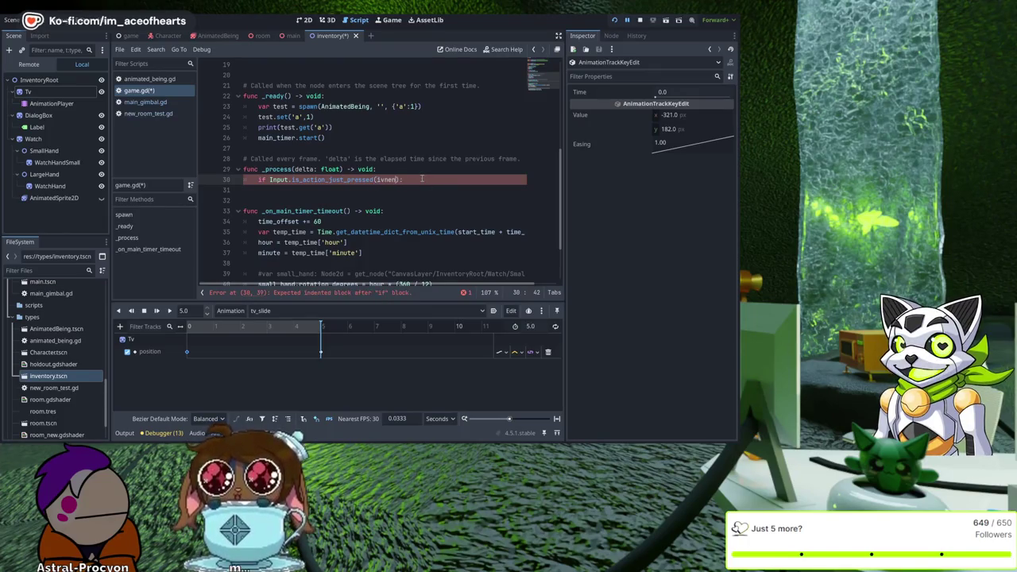
key("BackSpace")
key("BackSpace")
key("BackSpace")
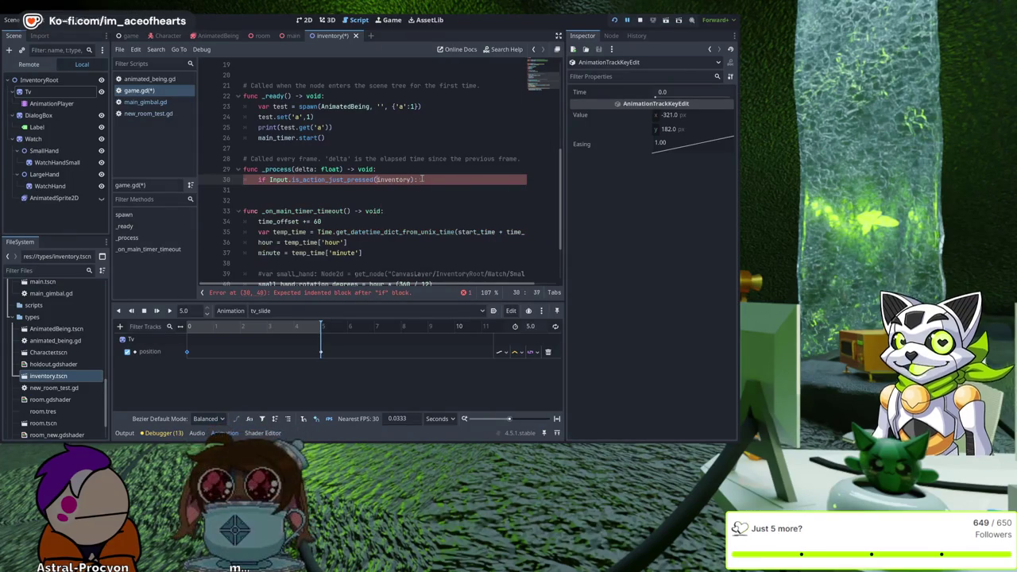
type("\"inventor")
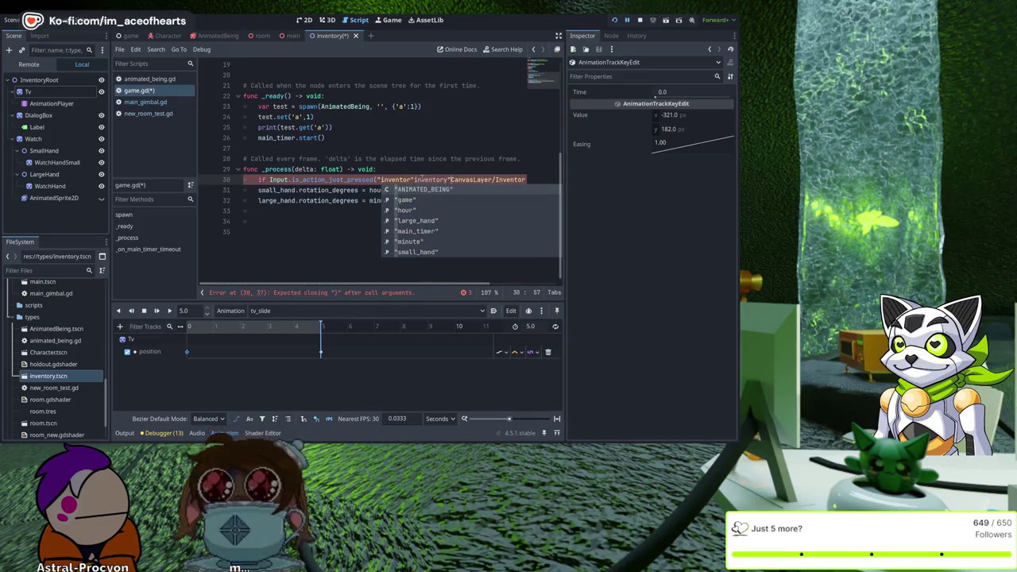
type("y\"):")
key("Escape")
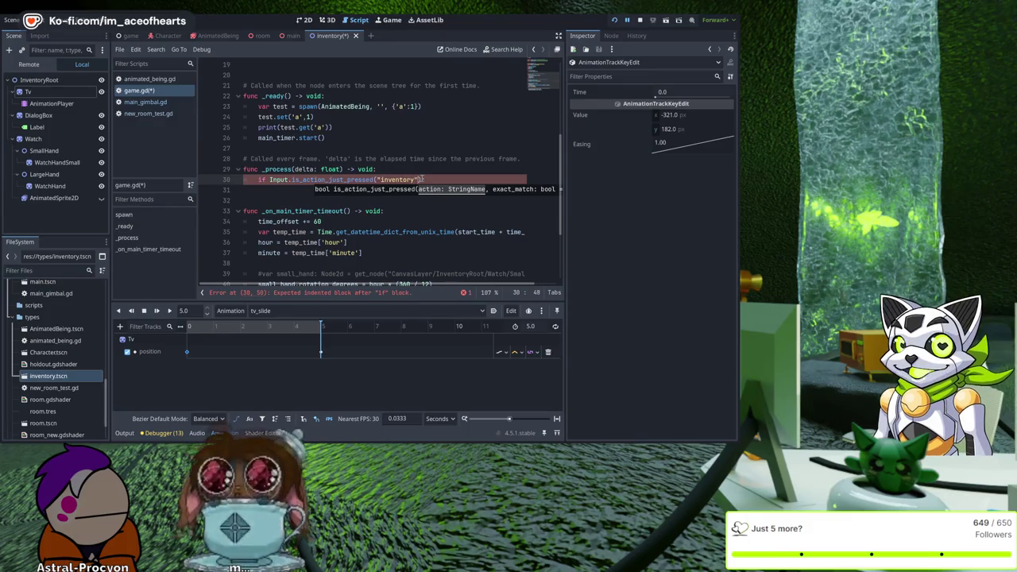
key("Return")
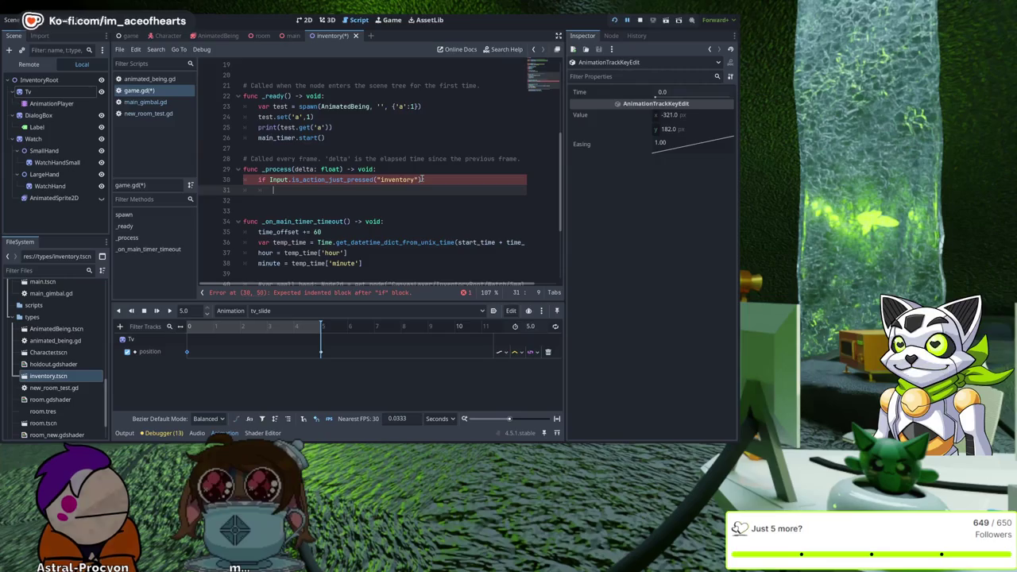
scroll(334, 179, "up", 6)
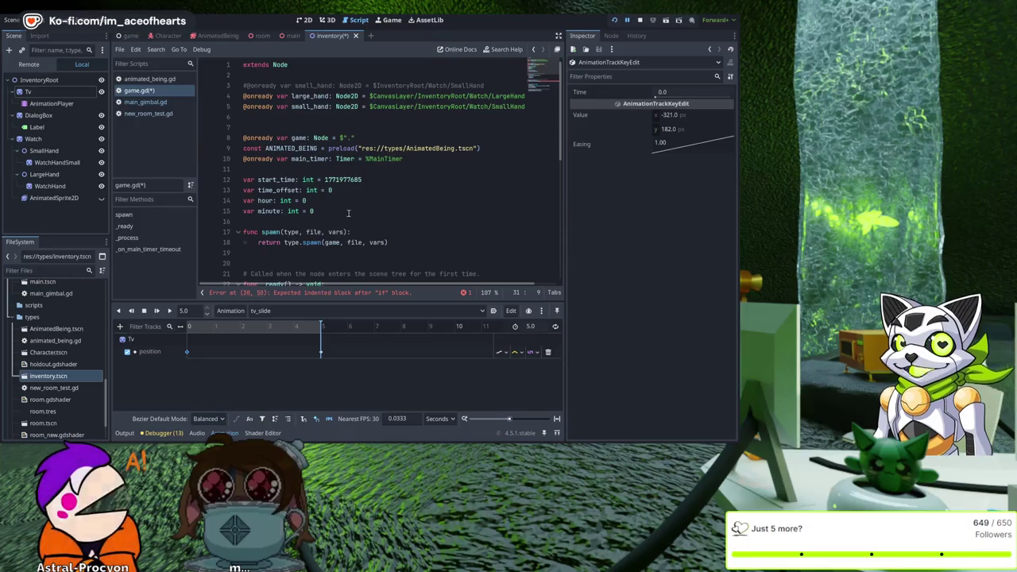
left_click(350, 210)
left_click(356, 168)
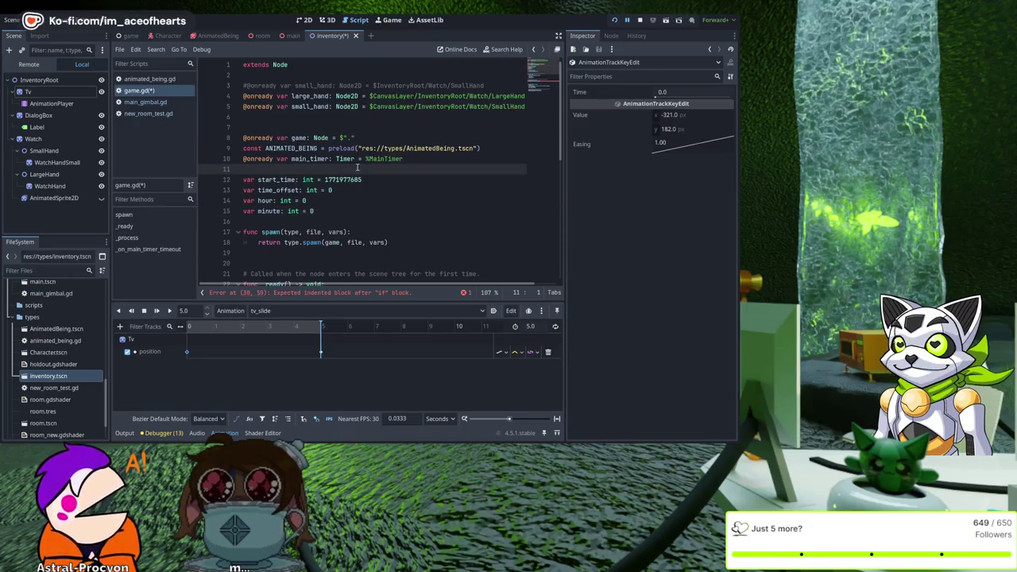
type("@onready  ")
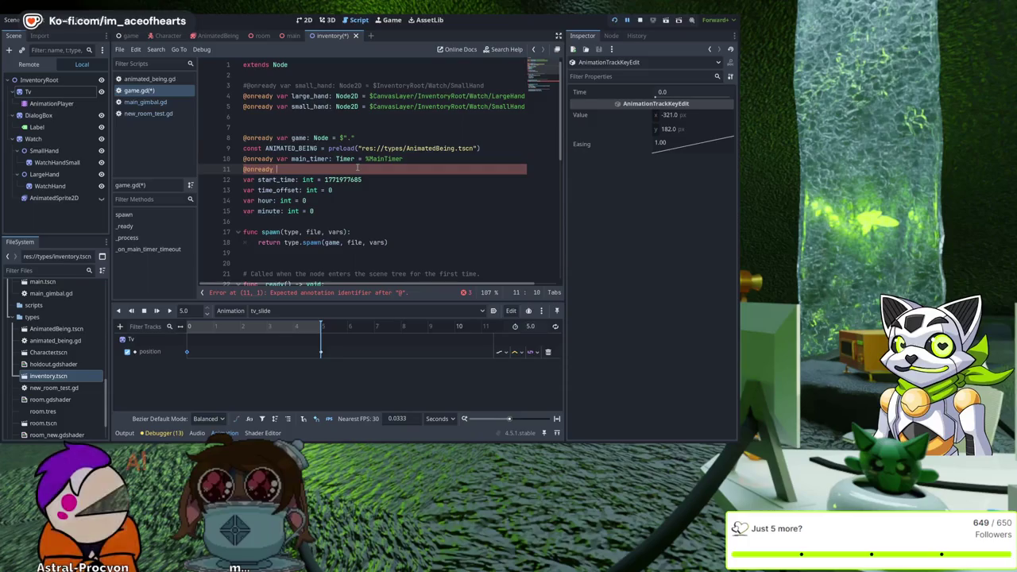
type("var ")
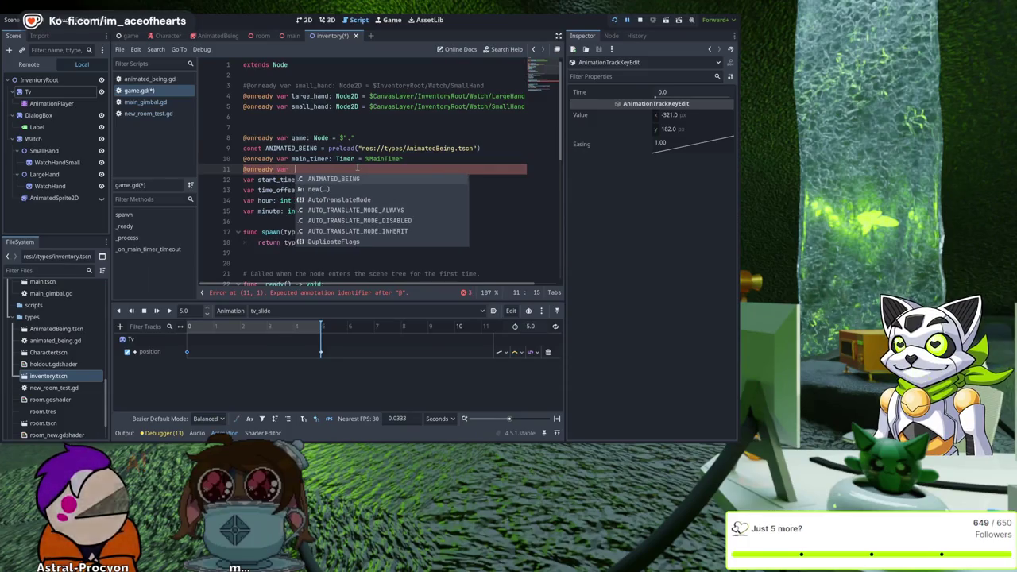
type("ventoryOpen")
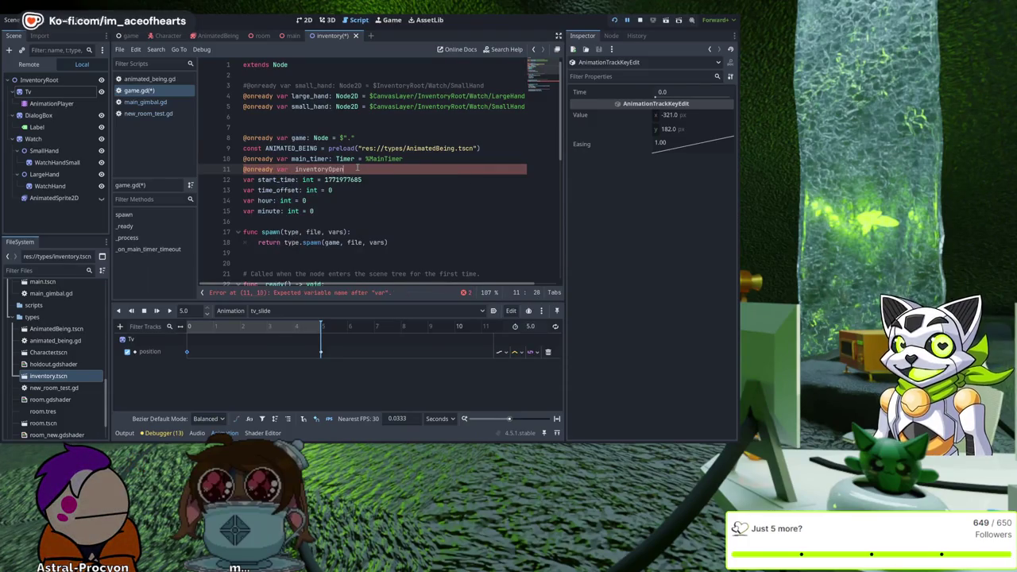
type(": bool = false")
key("Return")
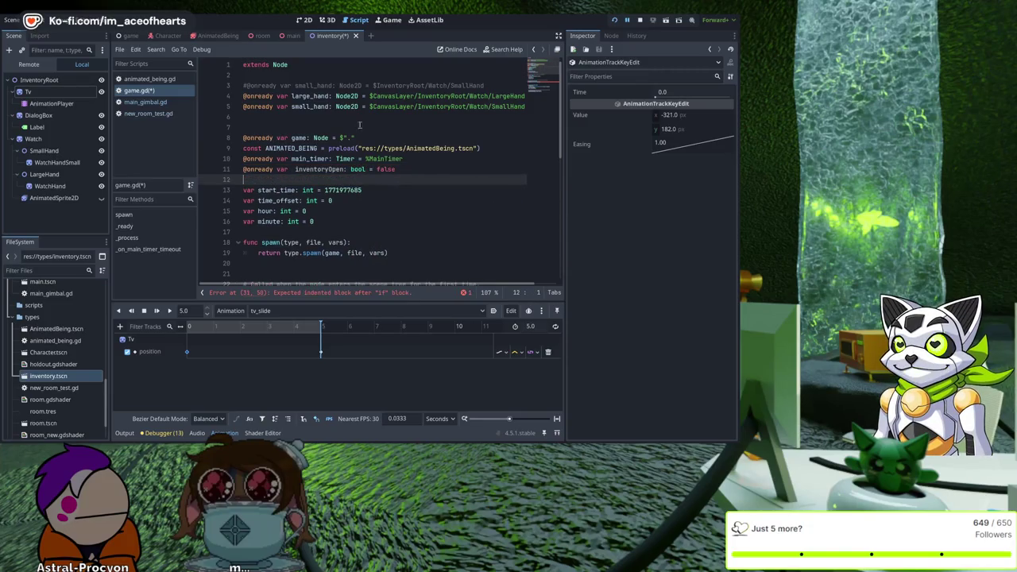
double_click(320, 170)
scroll(326, 175, "down", 6)
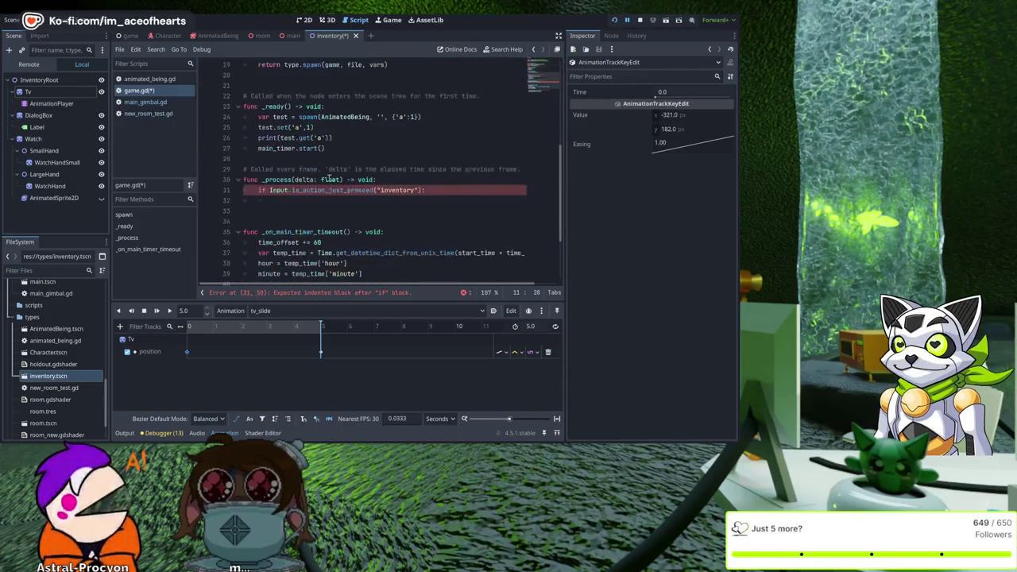
left_click(455, 199)
type("inventoryOpen =")
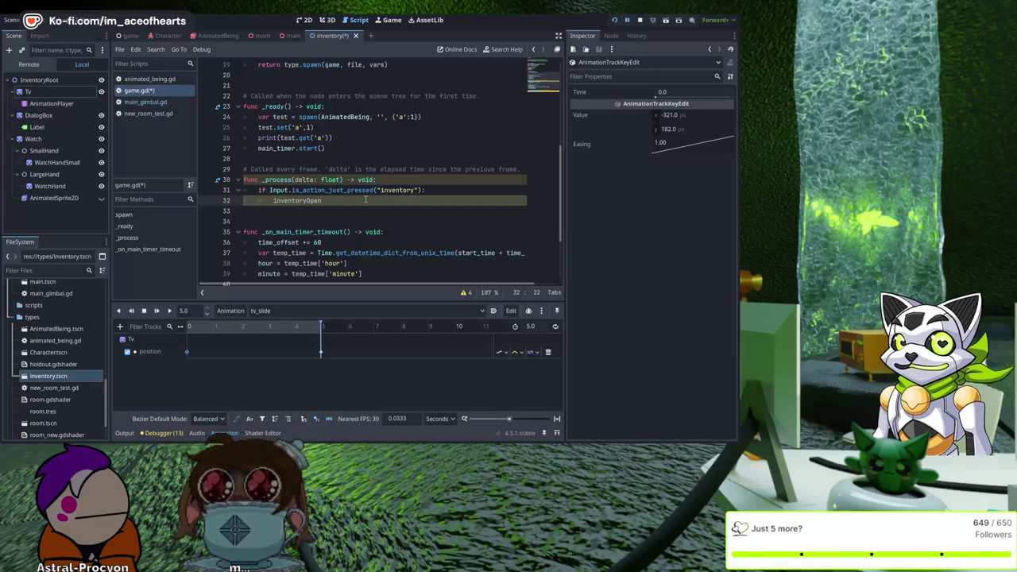
Step: Add inventoryOpen = not inventoryOpen under the inventory check, followed by an if inventoryOpen: branch
key("ctrl+space")
key("Escape")
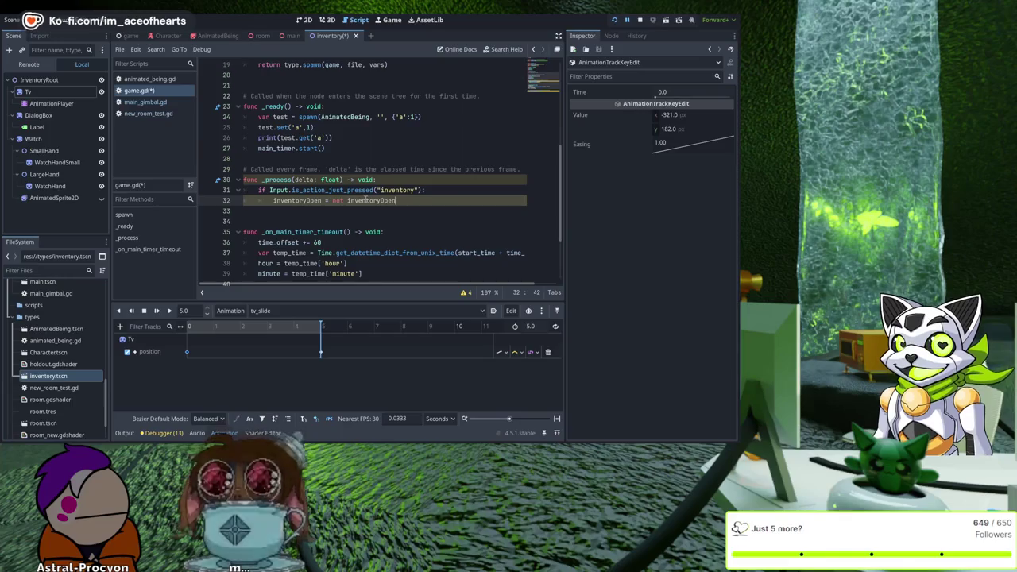
type("inventoryOpen")
key("Return")
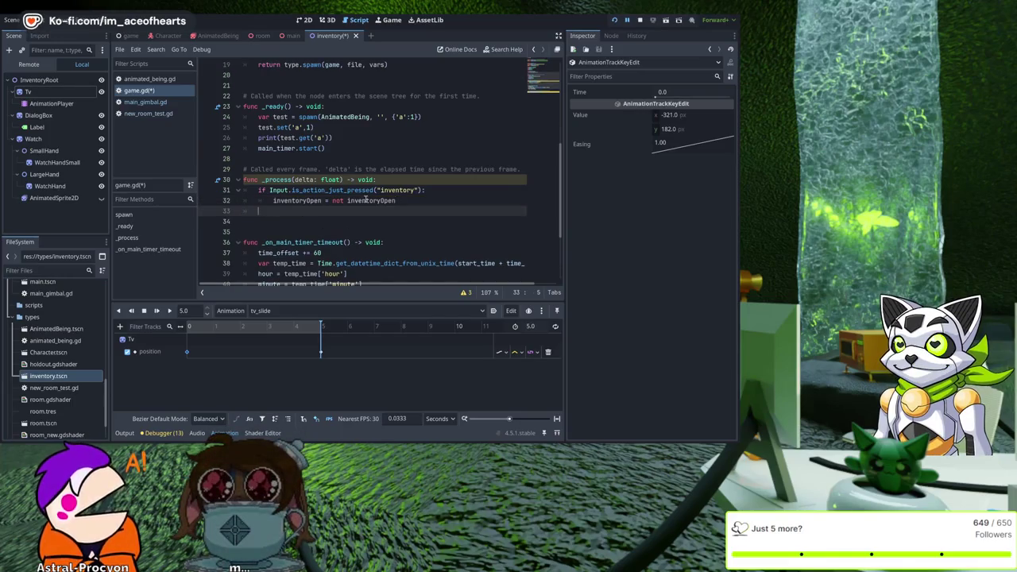
key("Tab")
type("if inventoryOpen")
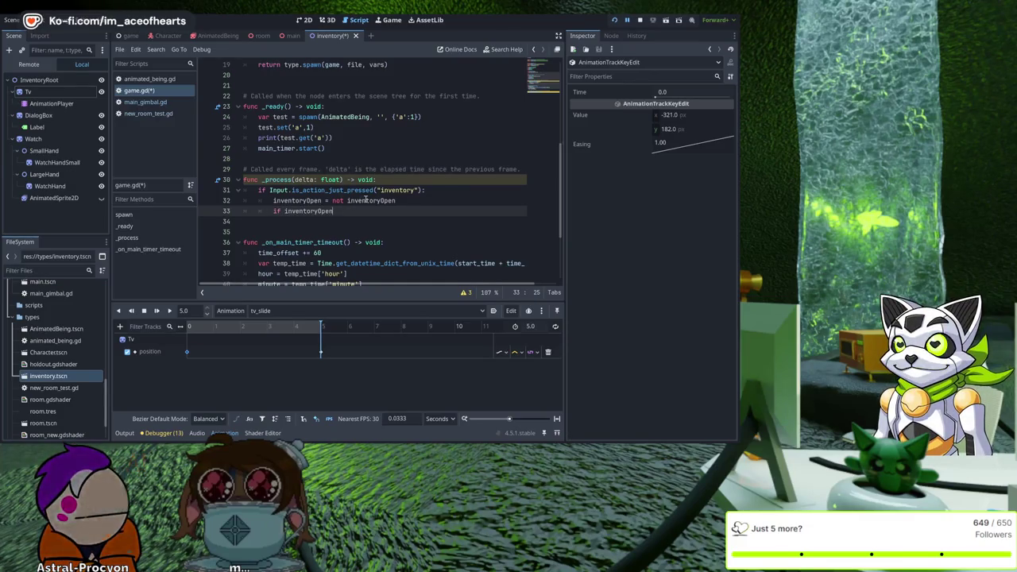
type(":")
key("Return")
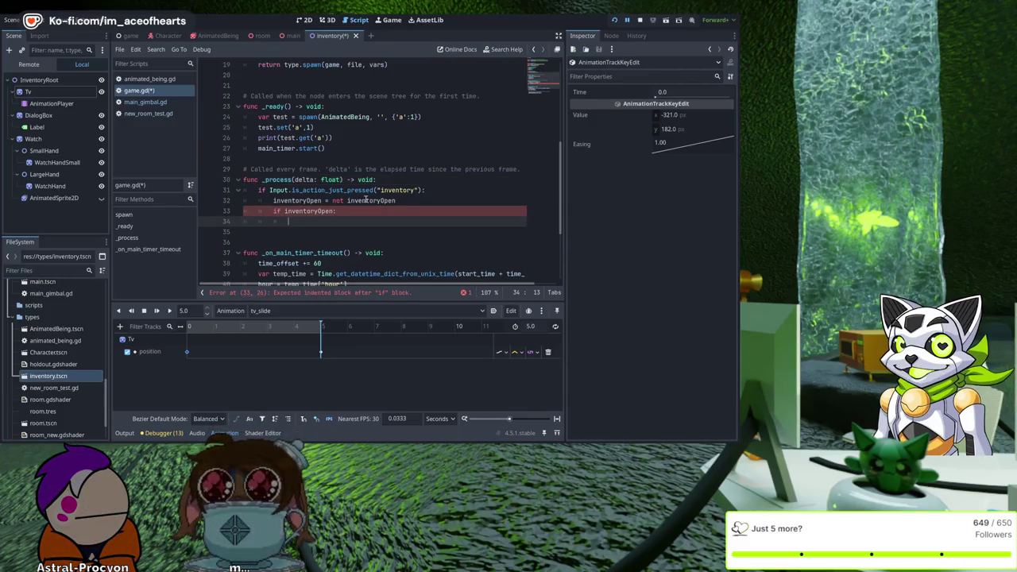
scroll(365, 200, "up", 6)
left_click_drag(28, 91, 302, 117)
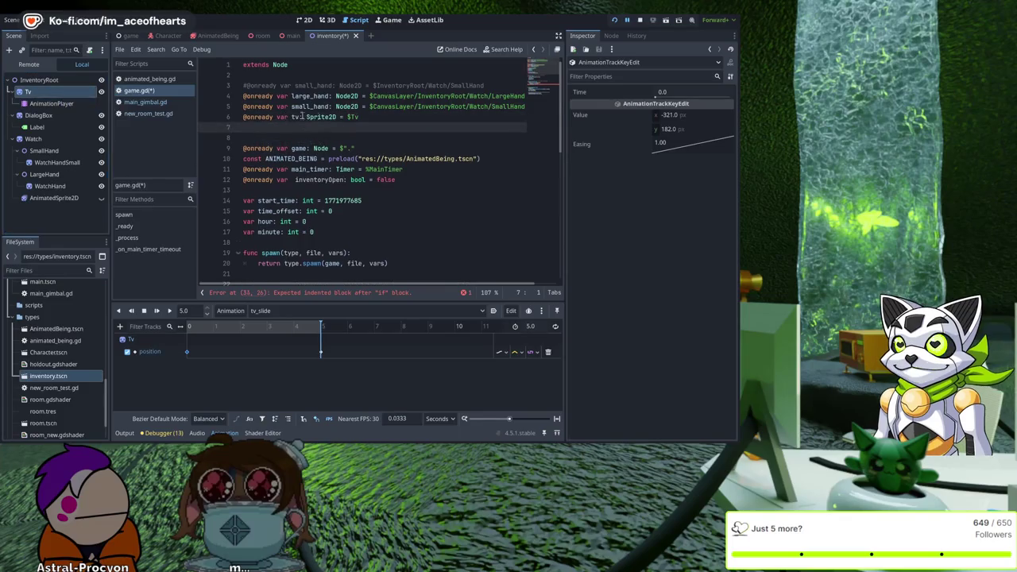
left_click(293, 118)
scroll(322, 132, "down", 5)
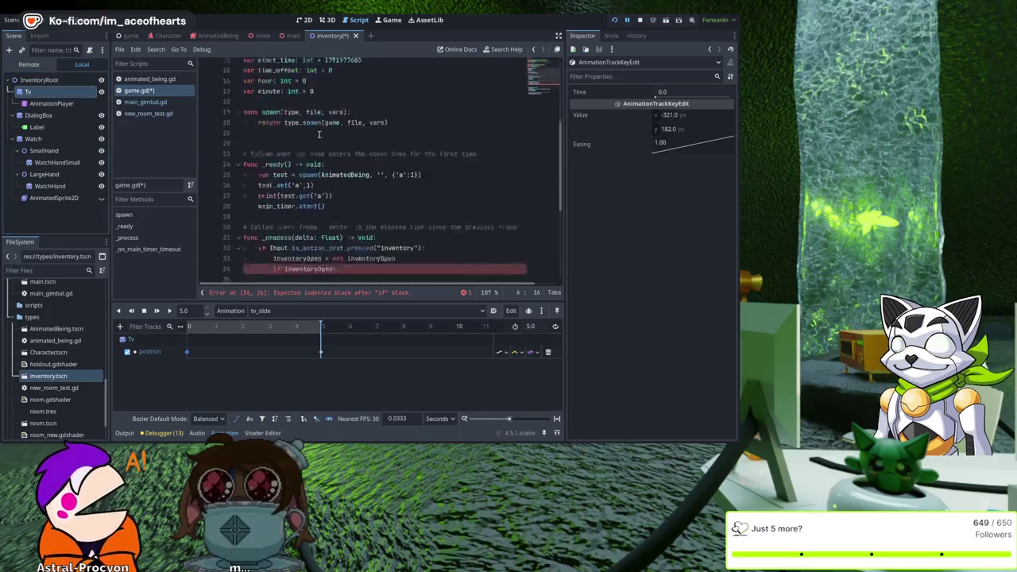
scroll(322, 133, "down", 3)
scroll(350, 143, "up", 1)
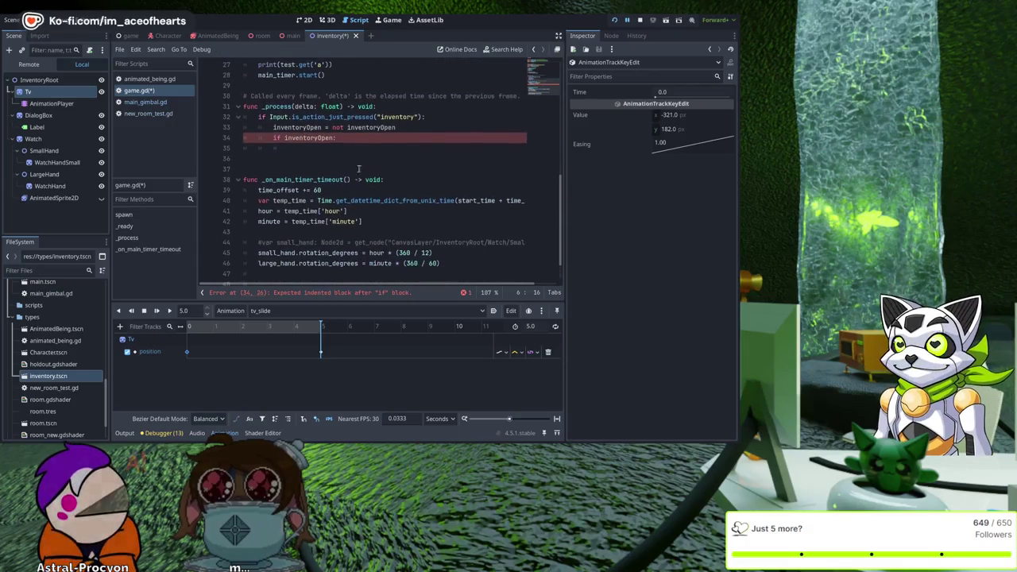
left_click(383, 146)
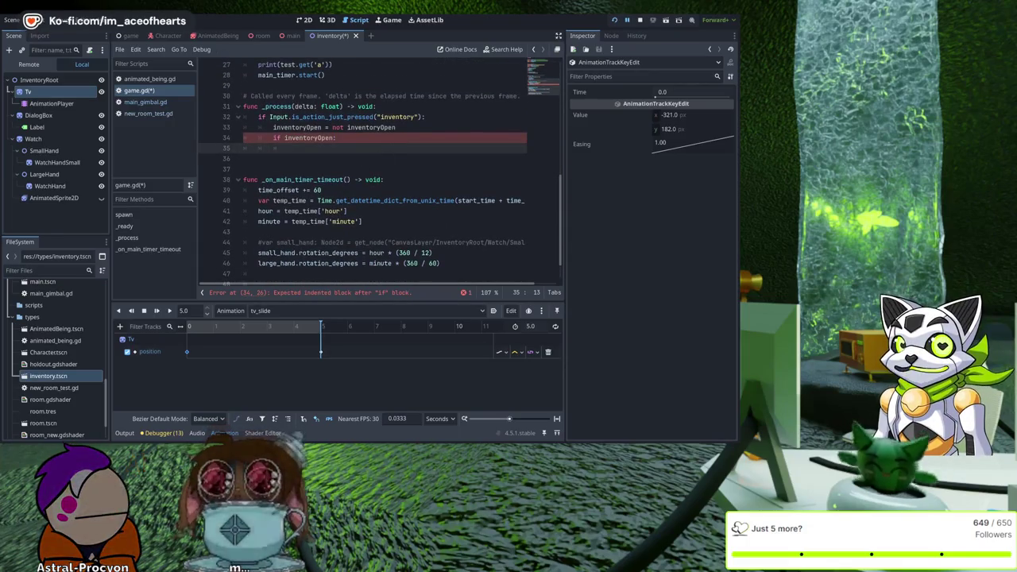
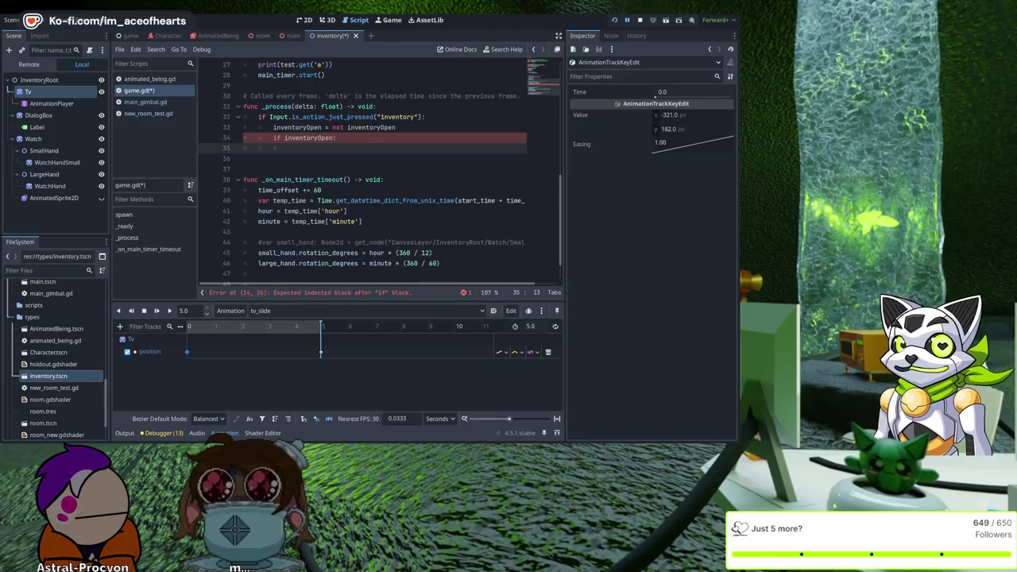
Step: Append 'and' to the inventoryOpen condition on line 34, then select the AnimationPlayer node
left_click(338, 141)
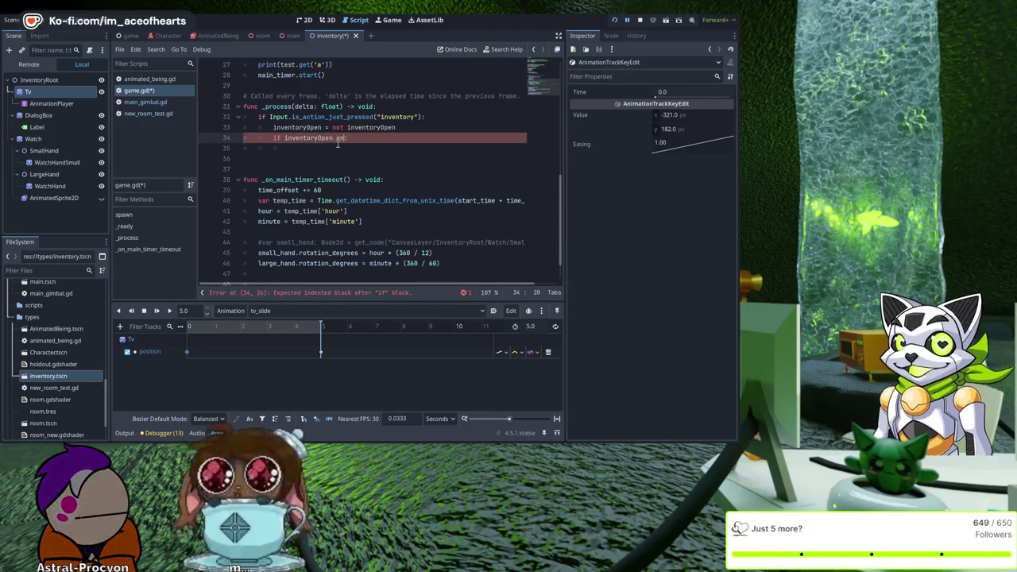
key("BackSpace")
type("and")
scroll(350, 139, "up", 4)
scroll(349, 139, "up", 5)
left_click(15, 103)
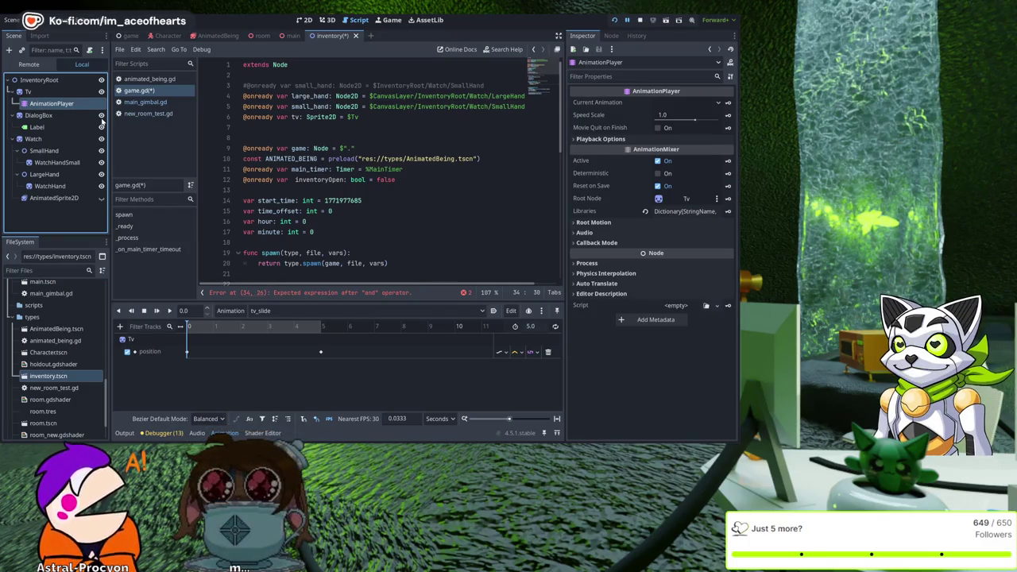
Step: Rename the AnimationPlayer to InventoryAnimator and drag it into the script as inventory_animator
type("InventoryAnimator")
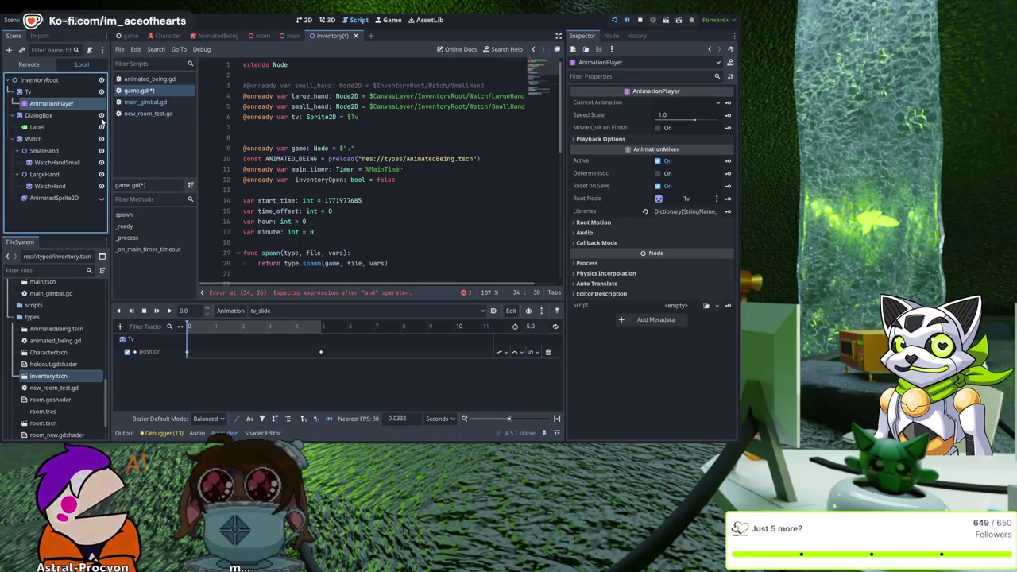
key("Return")
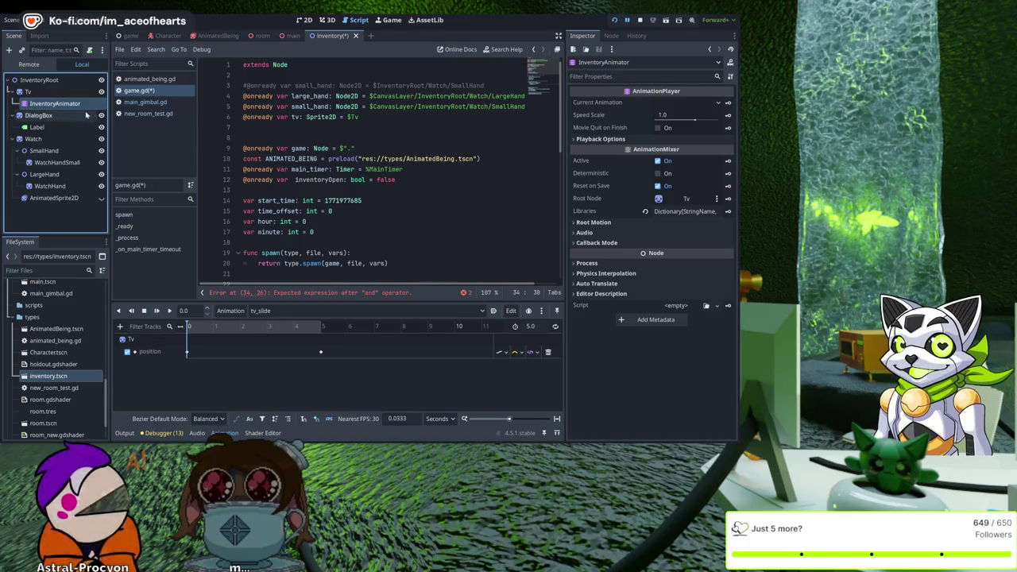
left_click_drag(49, 104, 292, 127)
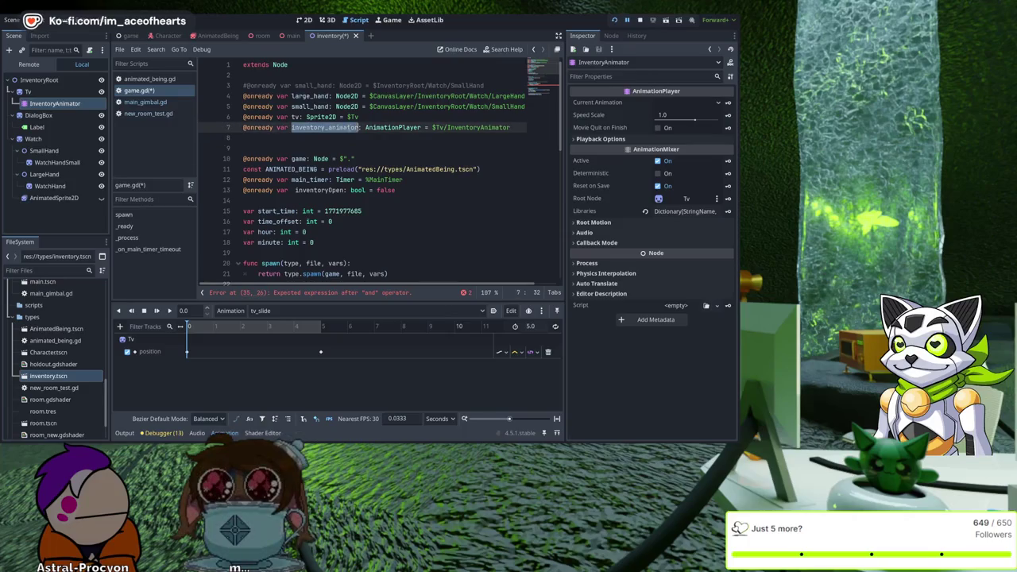
Step: Prefix the tv and inventory_animator paths with CanvasLayer/InventoryRoot/ and save the script
left_click(439, 116)
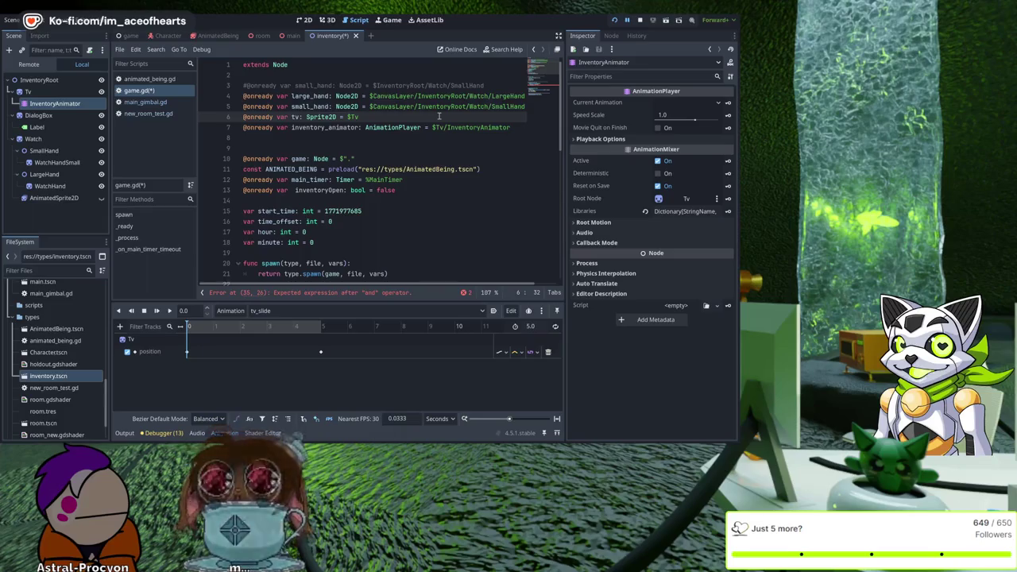
key("Up")
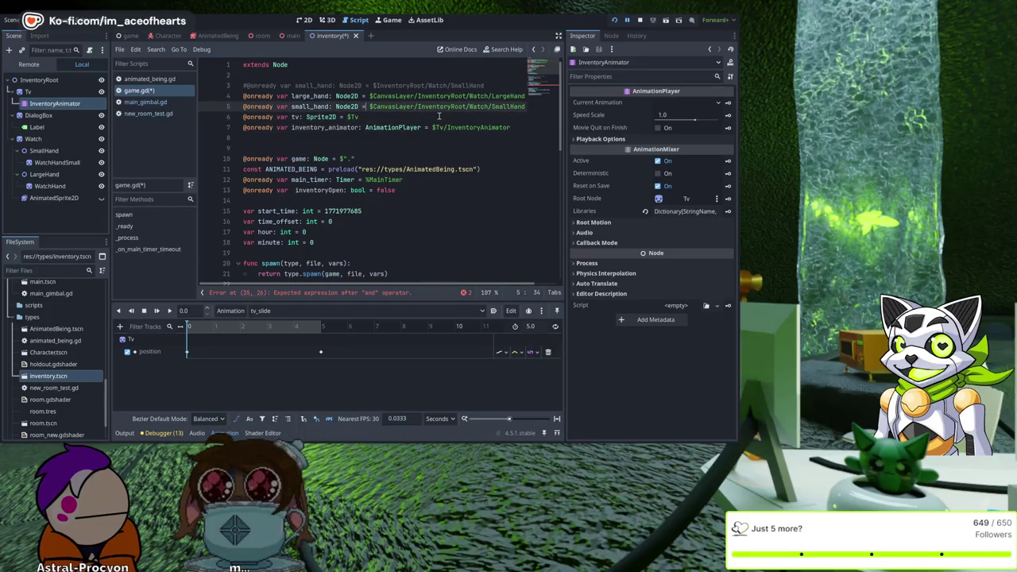
key("ctrl+shift+Right")
key("ctrl+shift+Right")
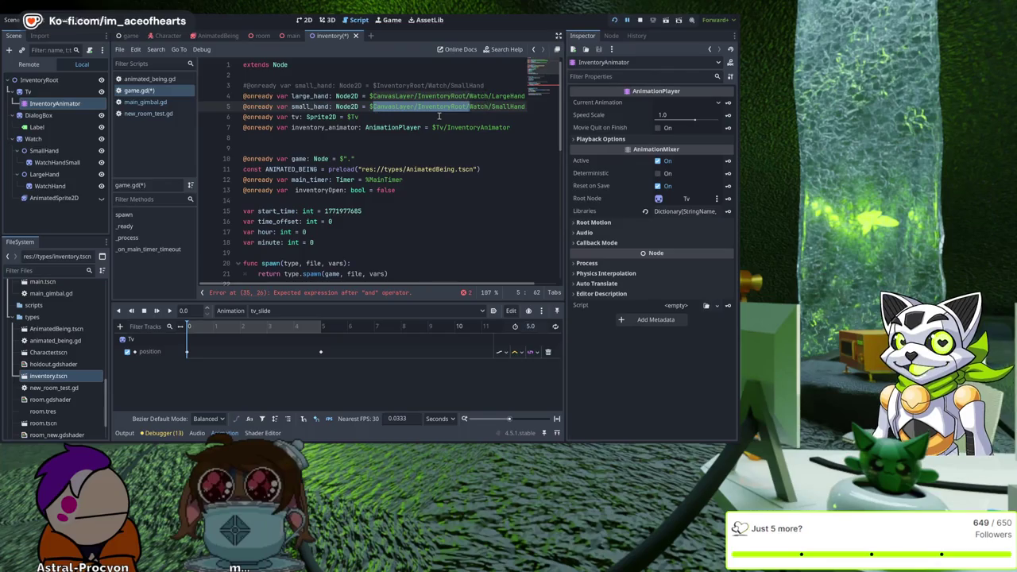
key("ctrl+c")
key("Down")
key("Left")
key("Left")
key("ctrl+v")
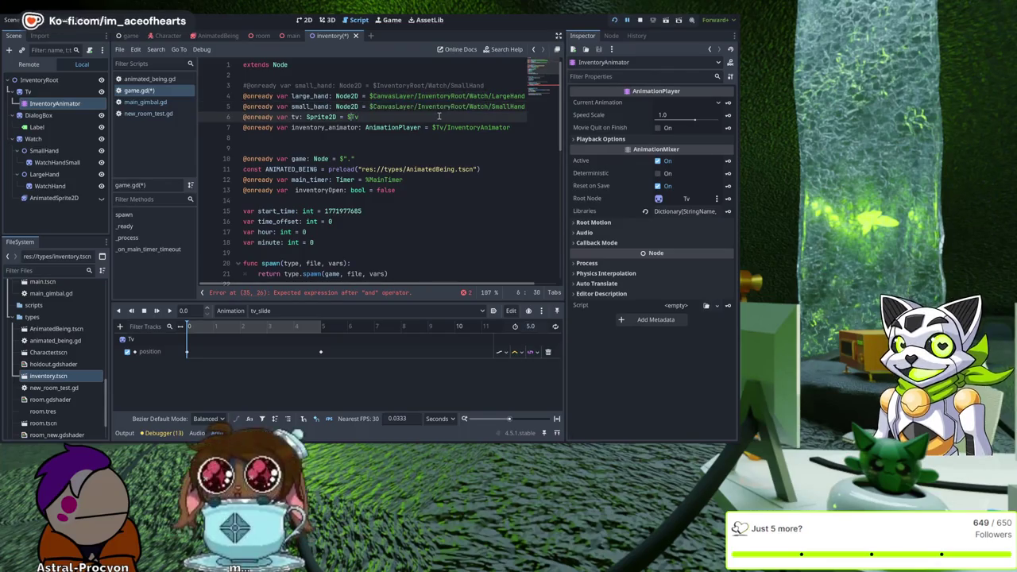
key("Down")
key("ctrl+v")
key("Home")
key("ctrl+s")
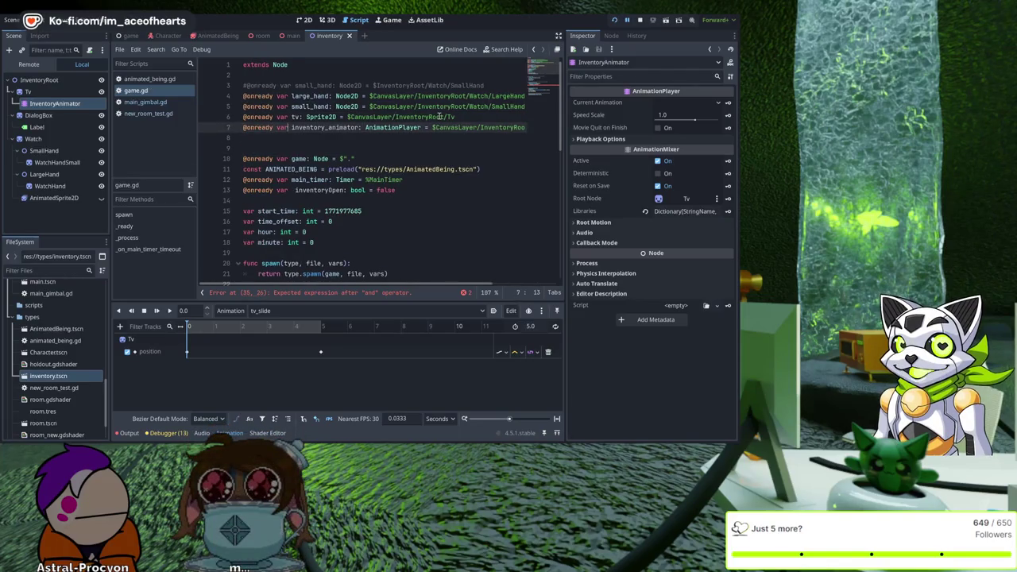
key("ctrl+shift+Right")
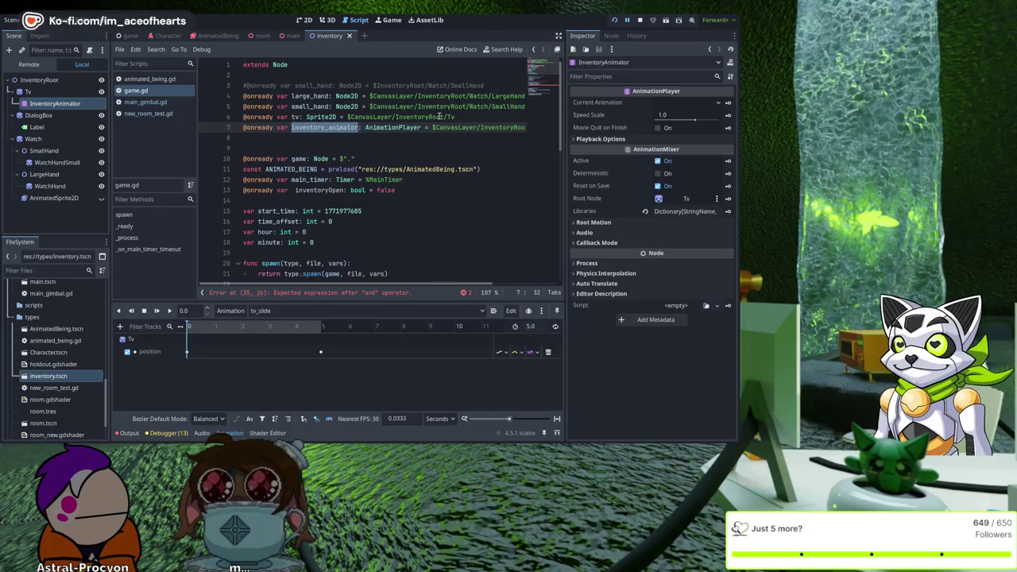
scroll(419, 142, "down", 3)
scroll(420, 142, "down", 3)
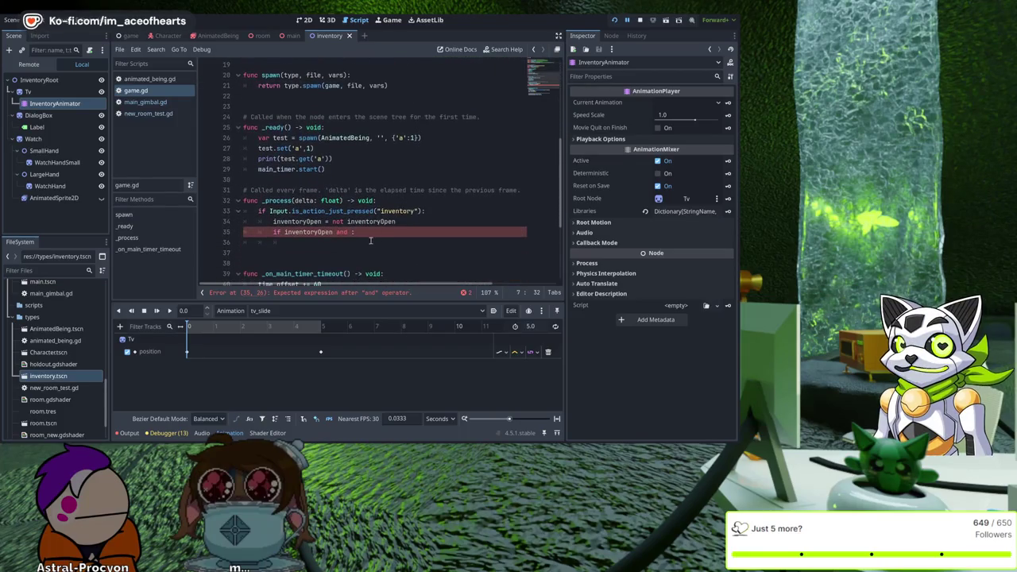
Step: Extend line 35's condition to 'and not inventory_animator.is_playing():'
left_click(352, 236)
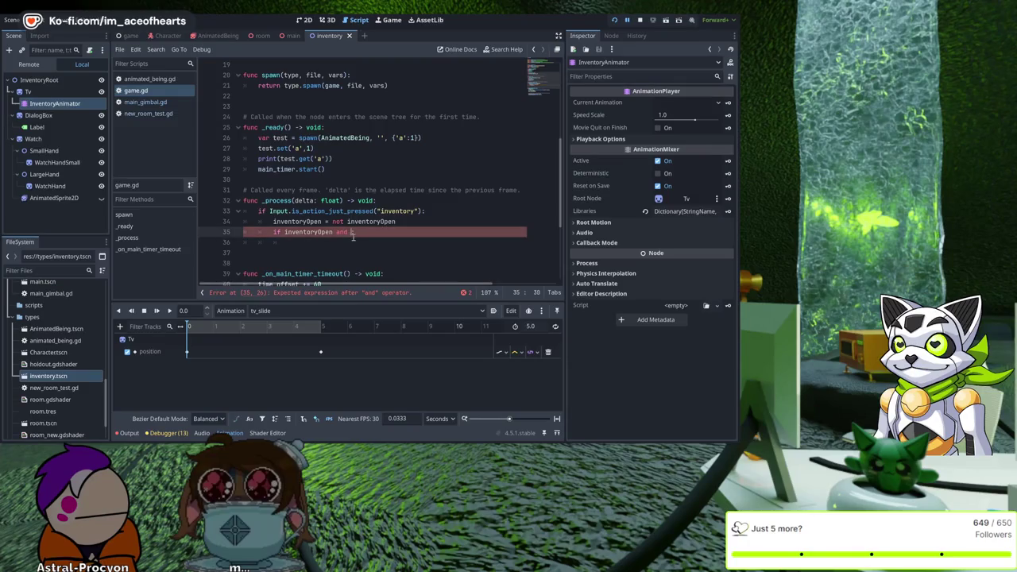
type("inventory_animator.is_playing:")
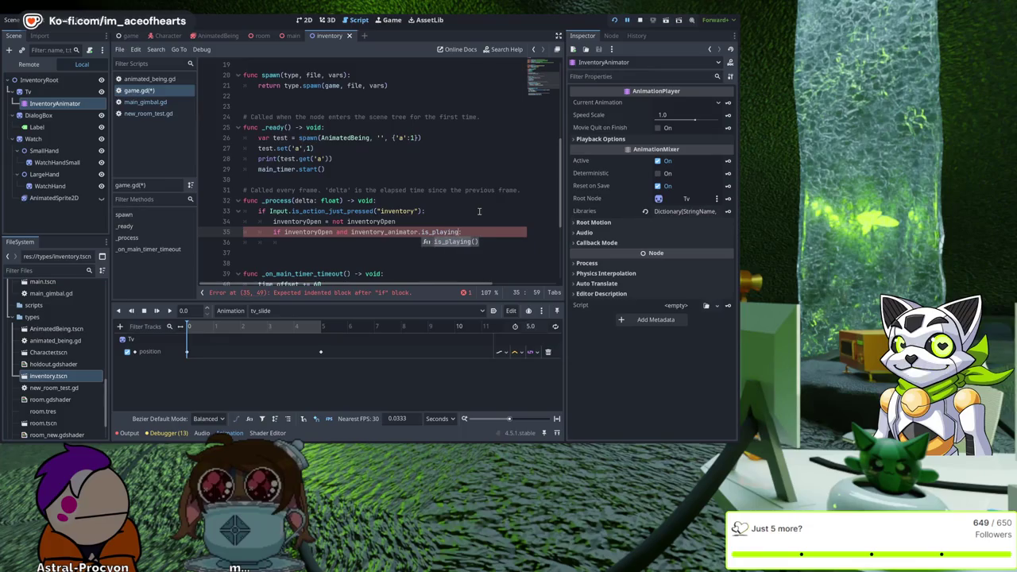
key("Return")
type(":")
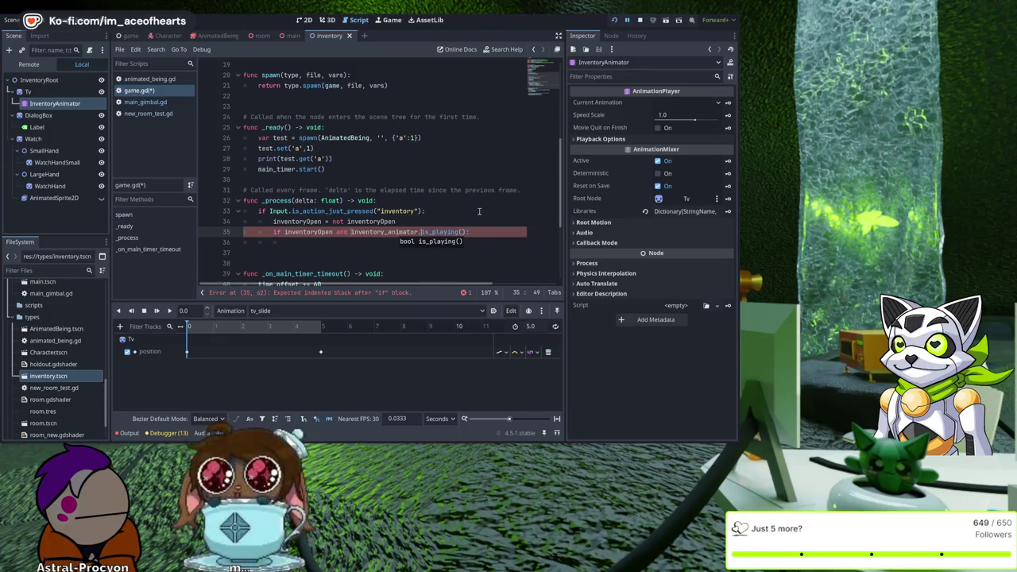
left_click(348, 231)
type("not")
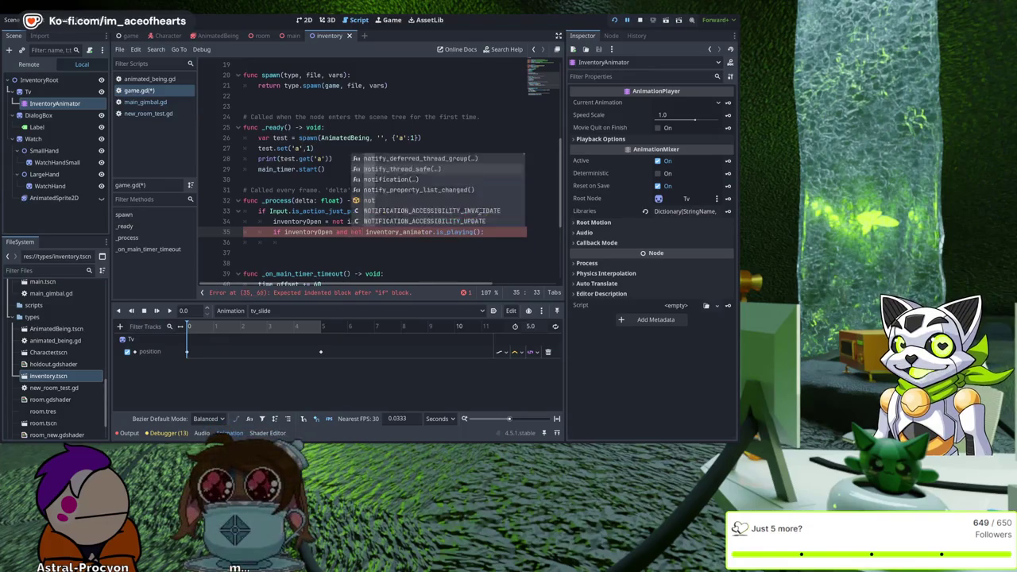
key("Escape")
key("Up")
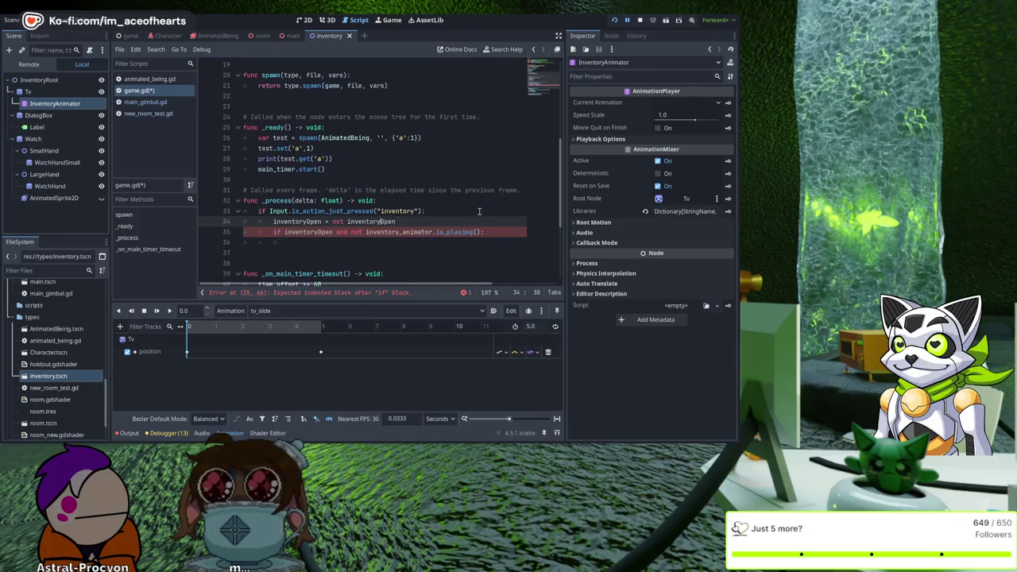
key("Down")
key("Down")
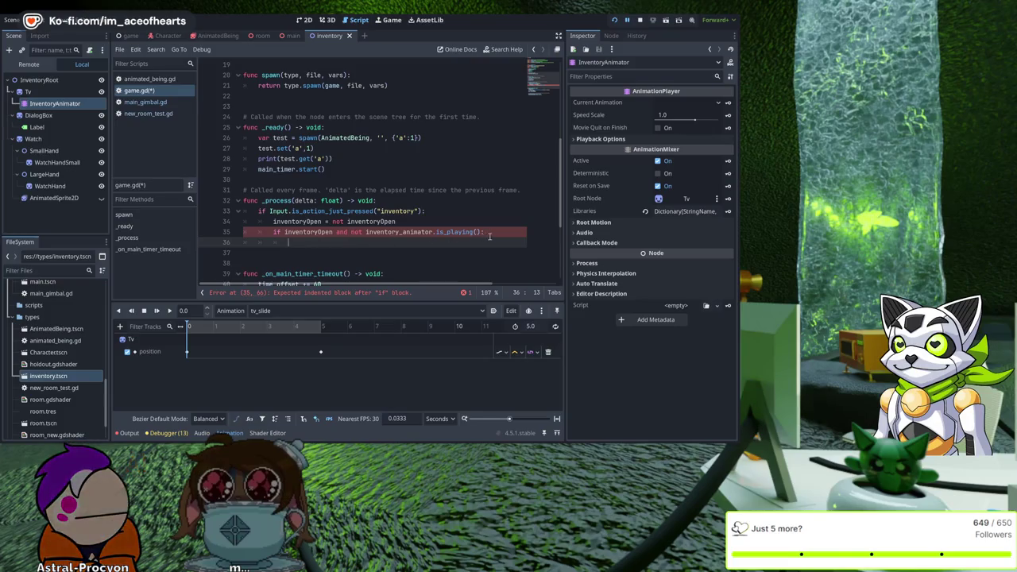
Step: Move the is_playing() check into its own 'if not inventory_animator.is_playing():' line above
left_click_drag(483, 232, 363, 232)
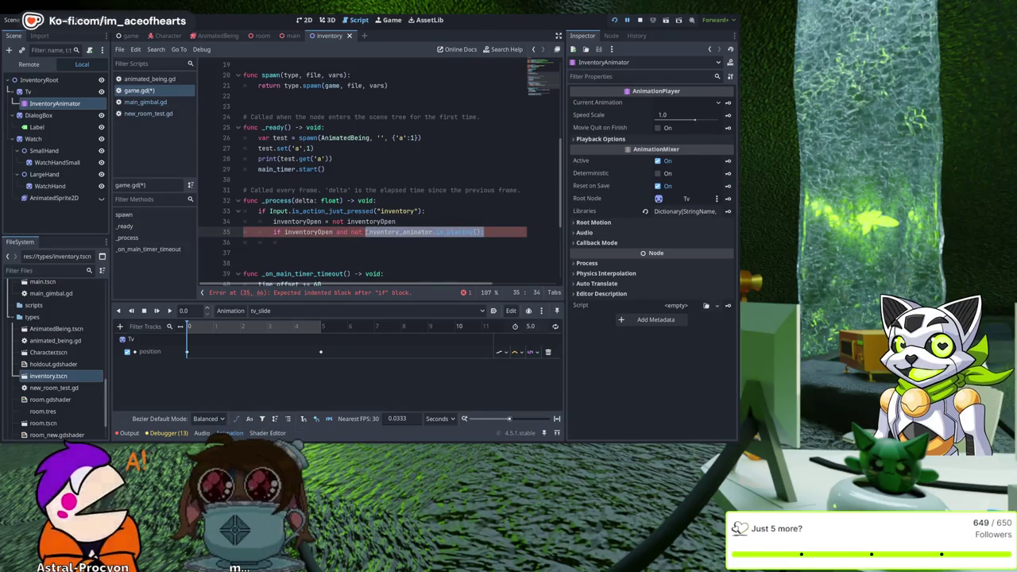
key("BackSpace")
key("ctrl+shift+Return")
type("if")
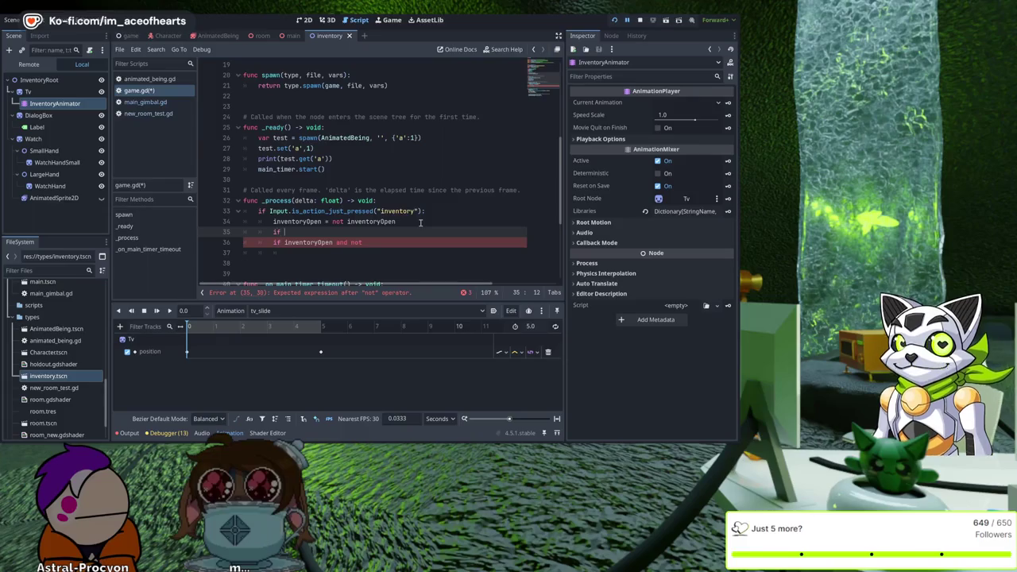
key("Down")
key("ctrl+BackSpace")
key("ctrl+BackSpace")
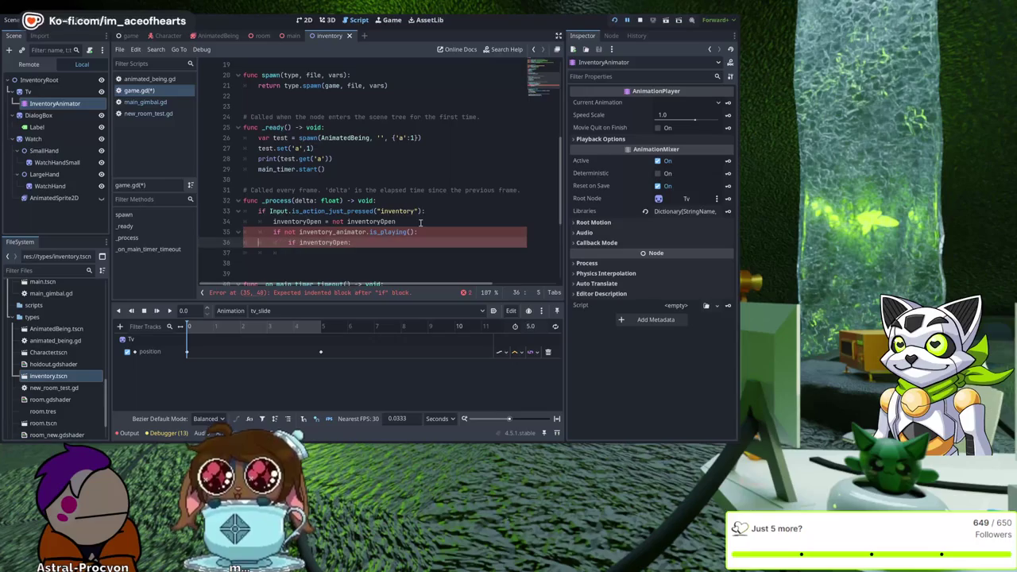
Step: Duplicate the 'if inventoryOpen:' check below it, separated by blank lines
key("Down")
key("Up")
key("Home")
key("shift+End")
key("Down")
key("Return")
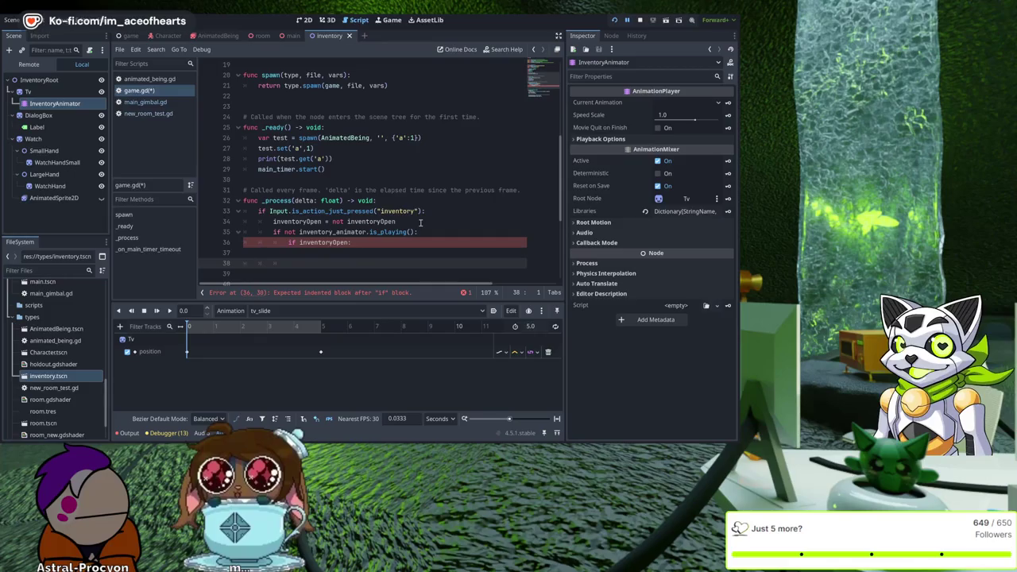
key("Up")
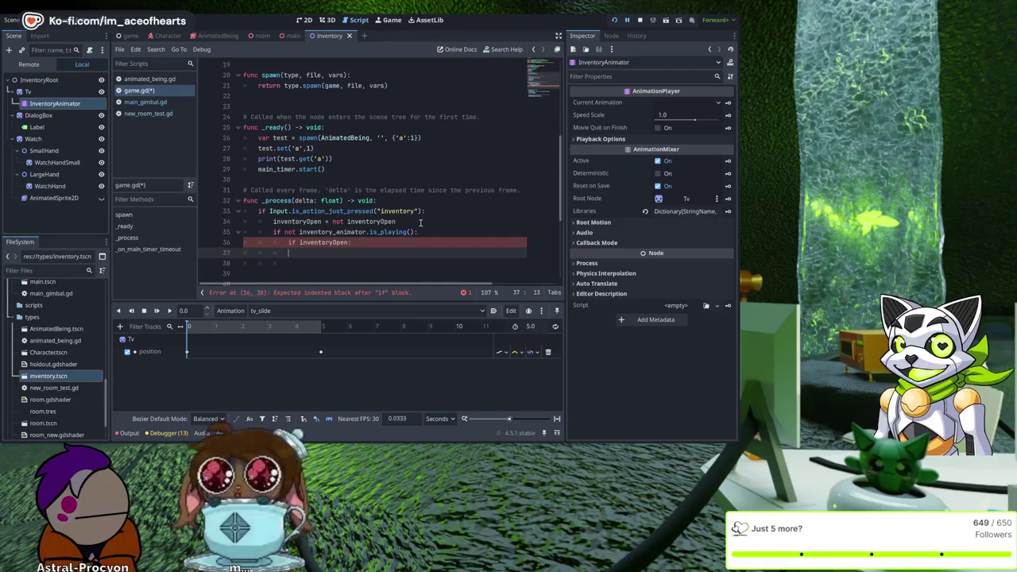
key("Down")
key("Return")
scroll(417, 210, "down", 2)
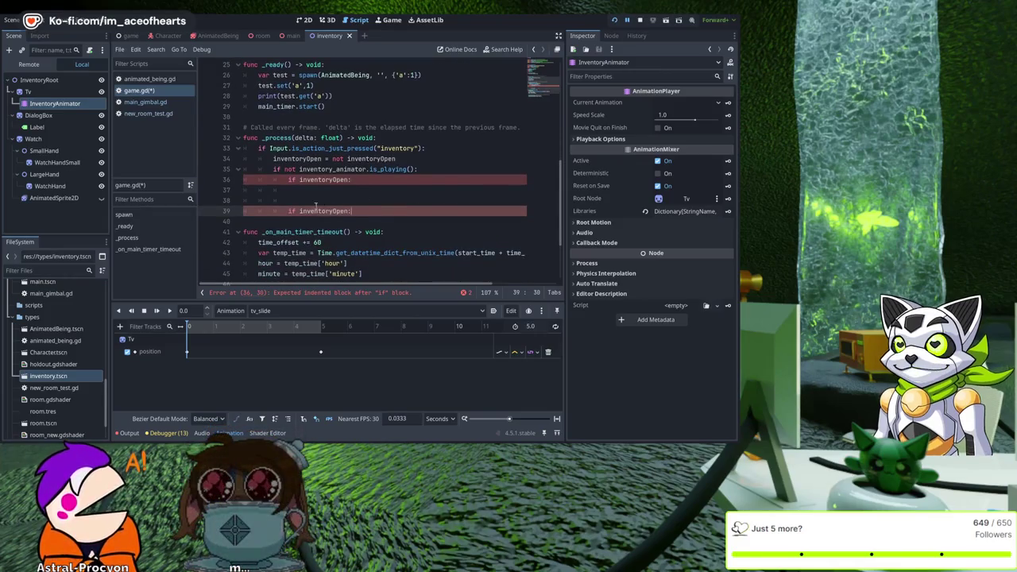
Step: Turn the duplicate on line 39 into 'elif not inventoryOpen:', save, and indent line 37
left_click(287, 211)
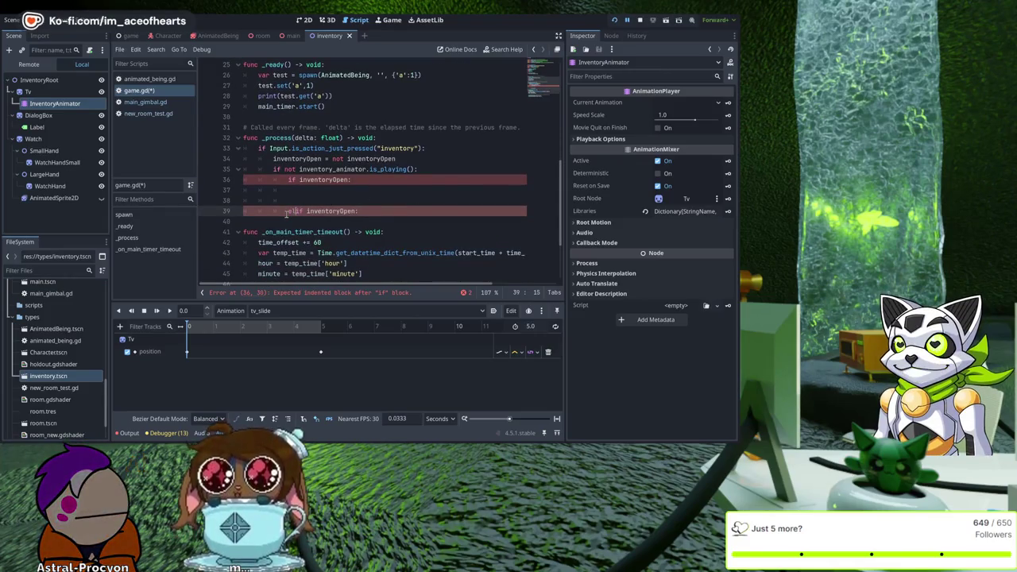
type("elif ")
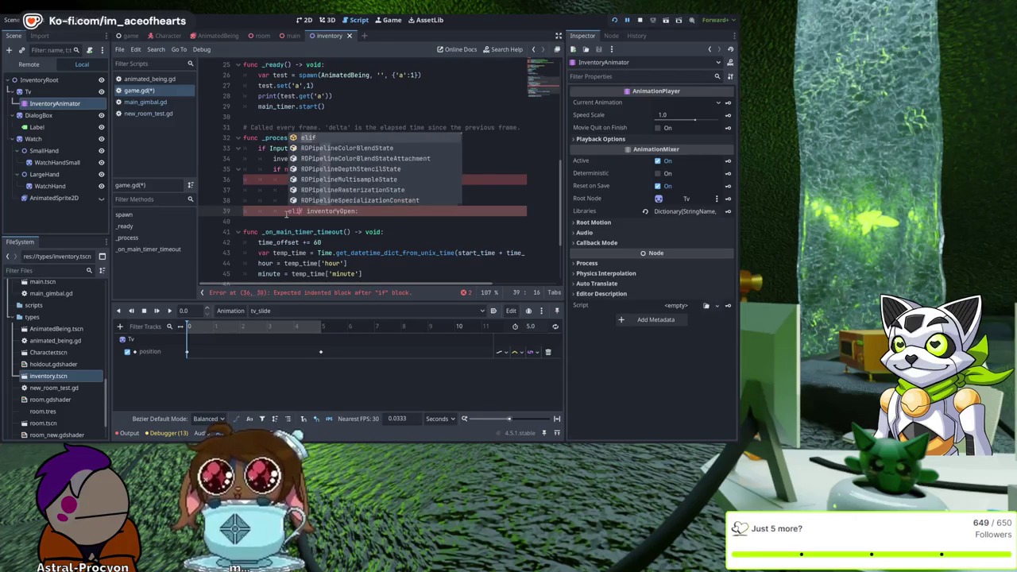
type("not")
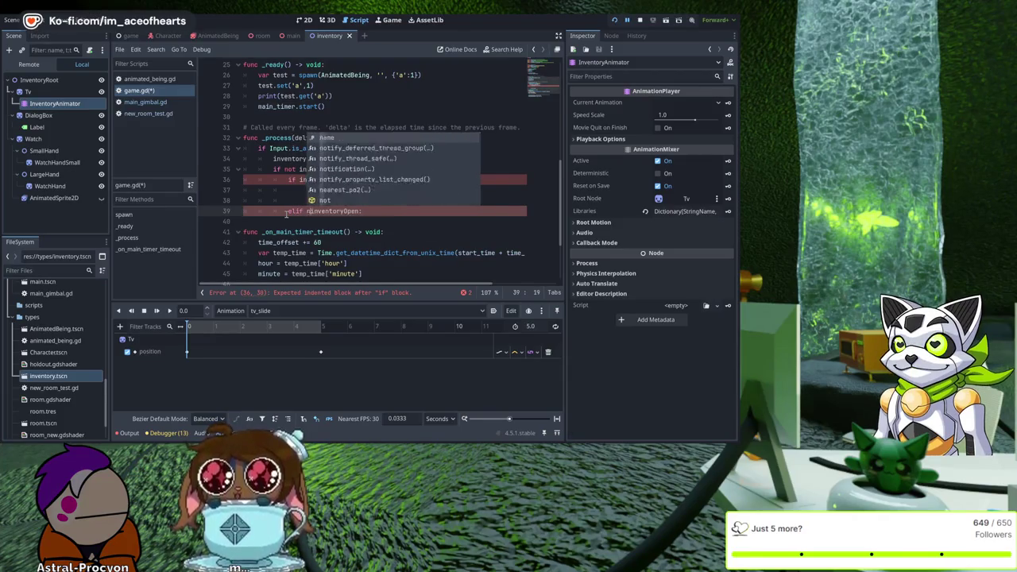
key("ctrl+s")
left_click(298, 189)
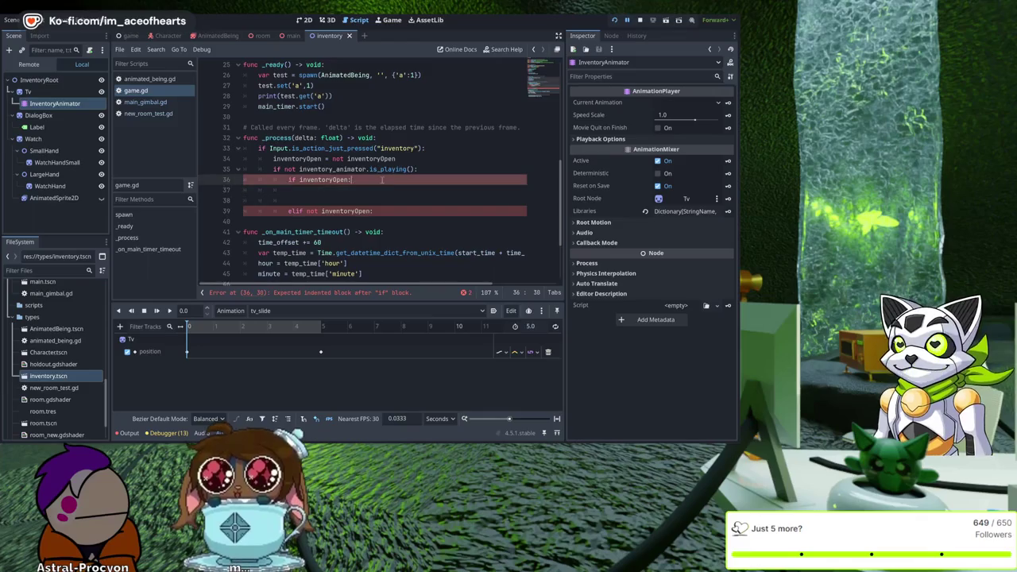
key("Tab")
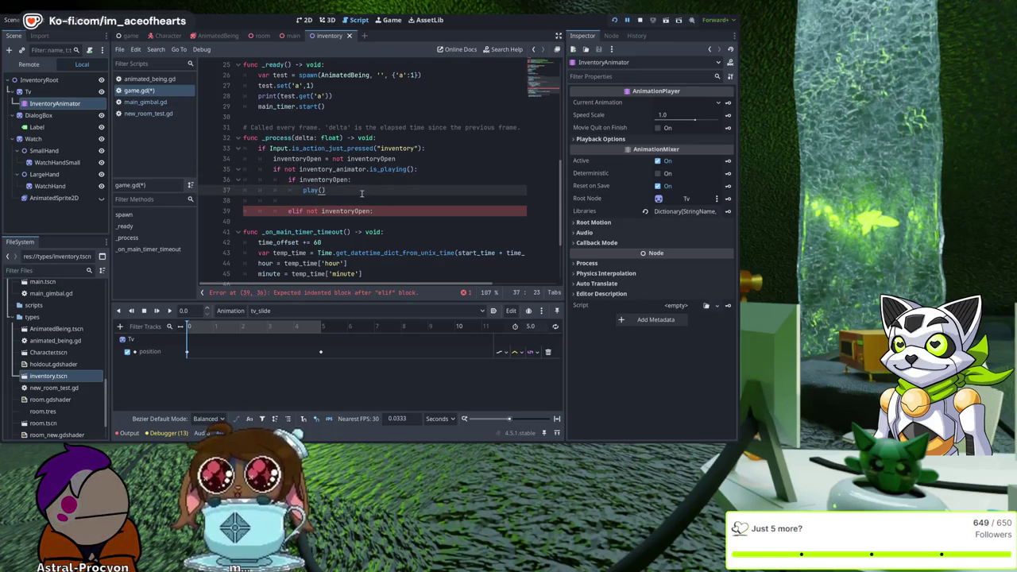
Step: Call inventory_animator.play('tv_slide') under the inventoryOpen branch
key("Home")
type("inventory_animator.")
type(".")
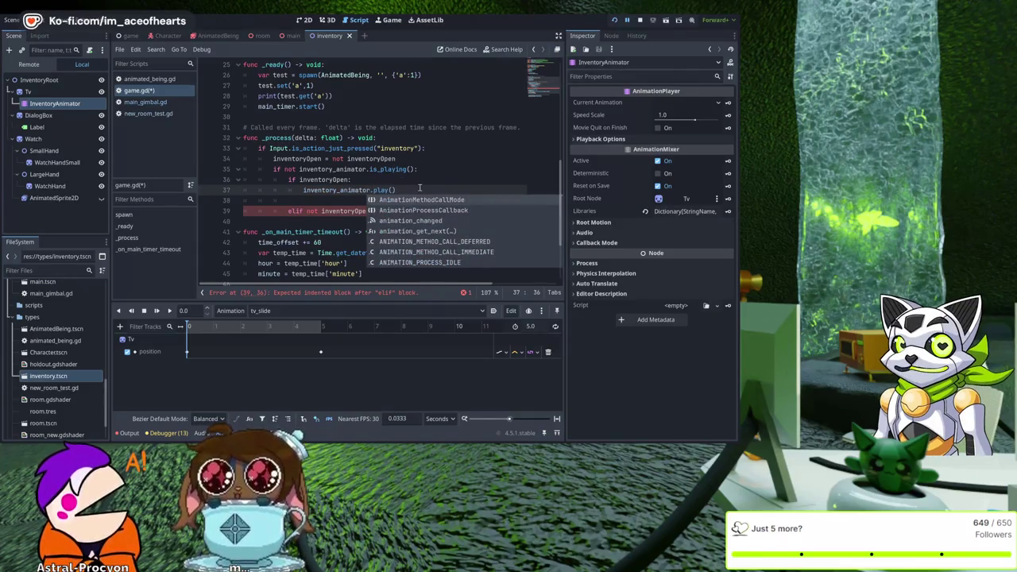
left_click(419, 188)
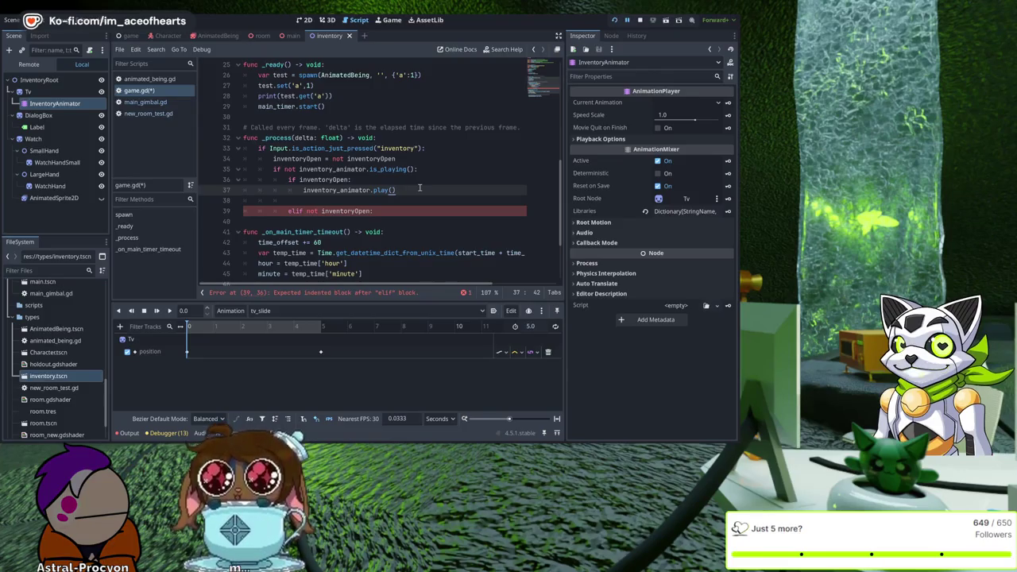
key("Left")
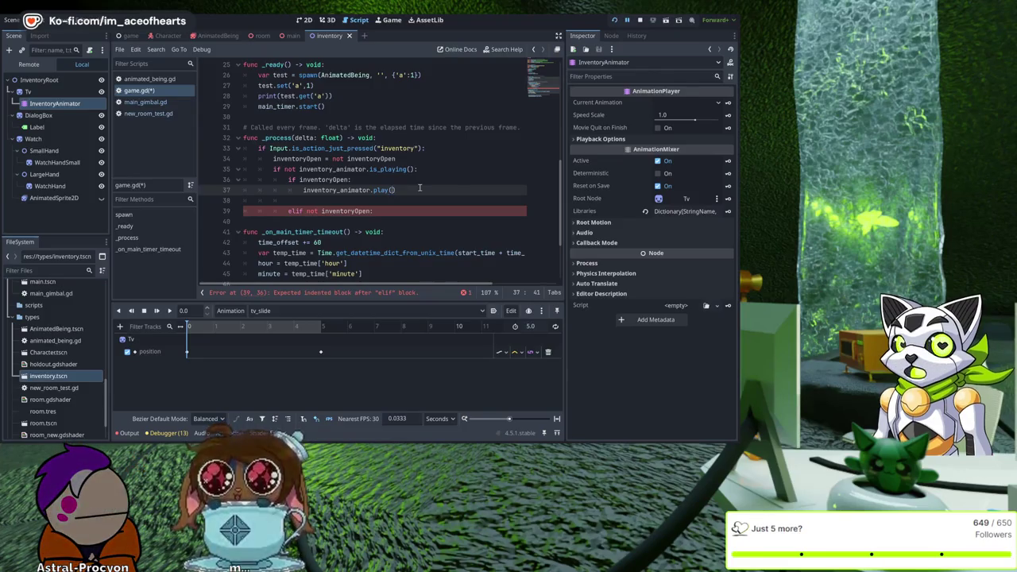
type("'tv_")
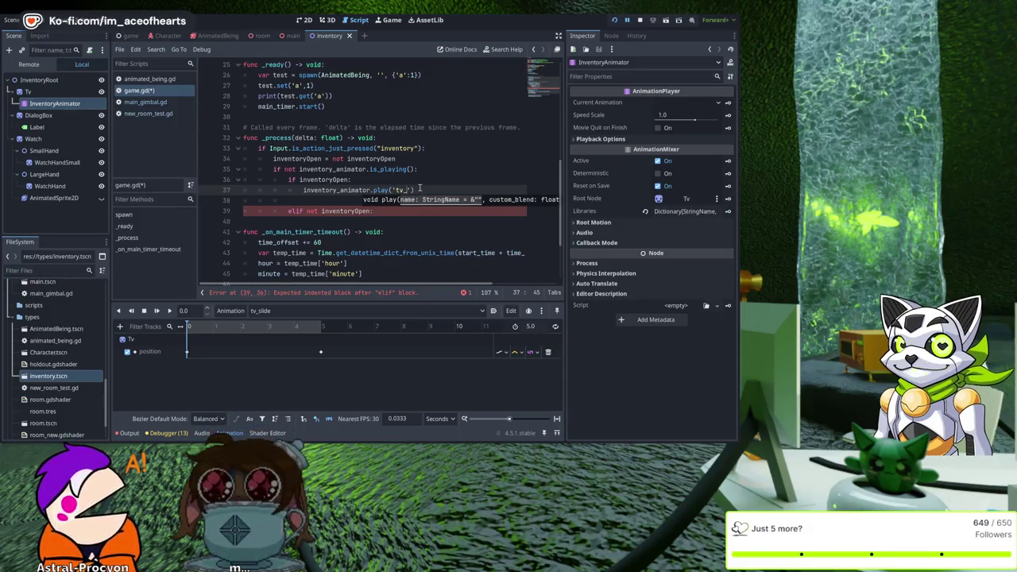
type("slide")
key("Up")
key("Home")
key("Left")
key("Left")
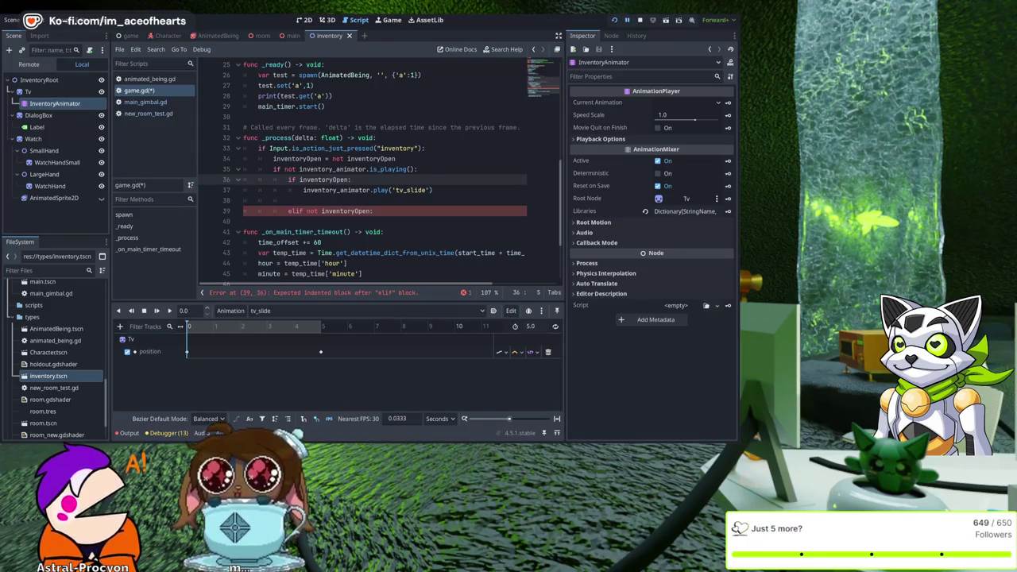
Step: Change that call to play_backwards('tv_slide') for the open inventory
left_click(487, 190)
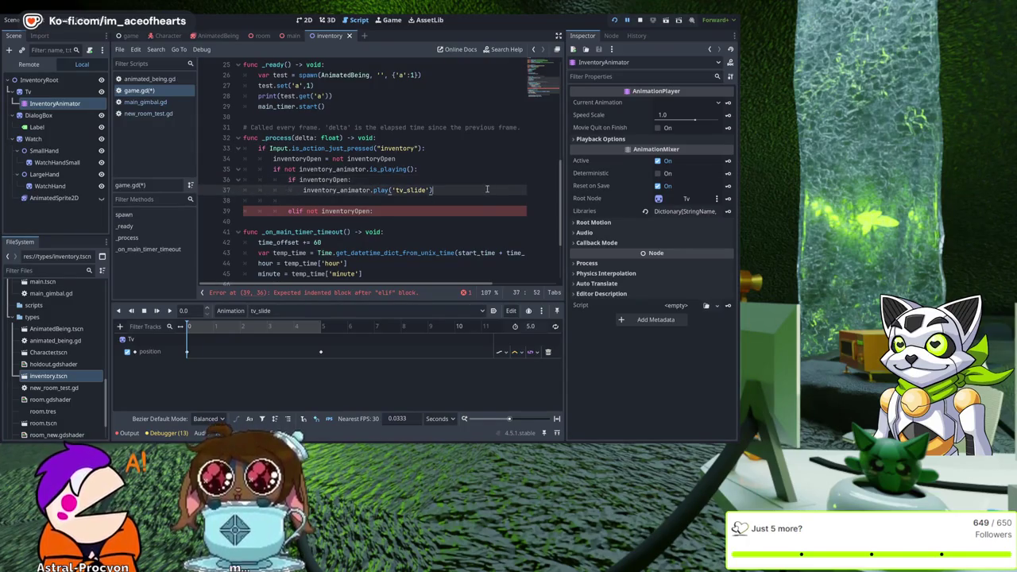
key("Return")
left_click(487, 190)
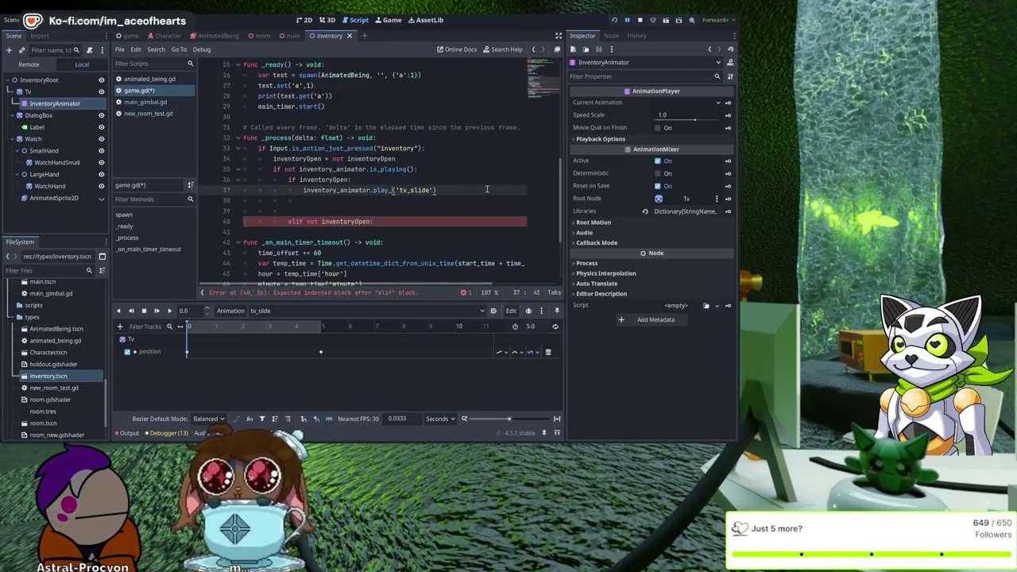
type("backward")
key("Return")
Step: Add play('tv_slide') under the elif, delete the leftover blank line, and run the game
key("Down")
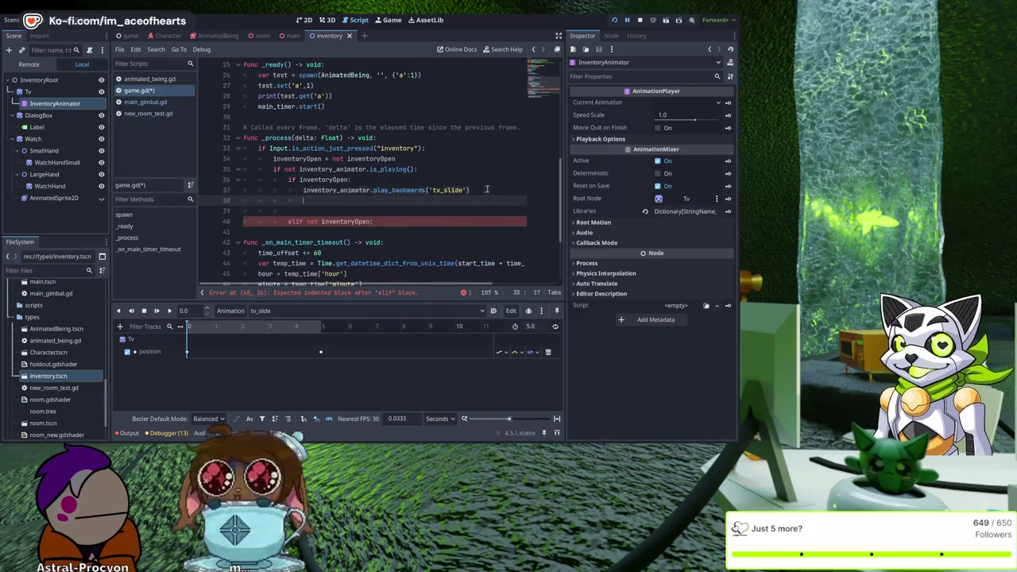
key("Down")
key("Down")
key("Down")
key("ctrl+v")
key("shift+Right")
key("shift+Right")
key("shift+Right")
key("shift+Left")
key("shift+Left")
key("shift+Left")
key("BackSpace")
key("Up")
key("Up")
key("BackSpace")
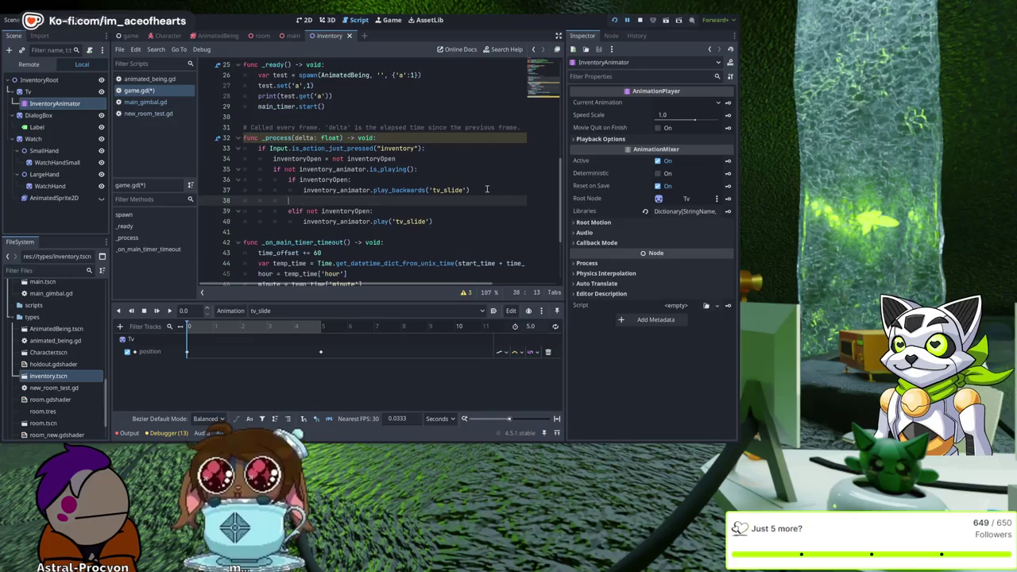
key("F5")
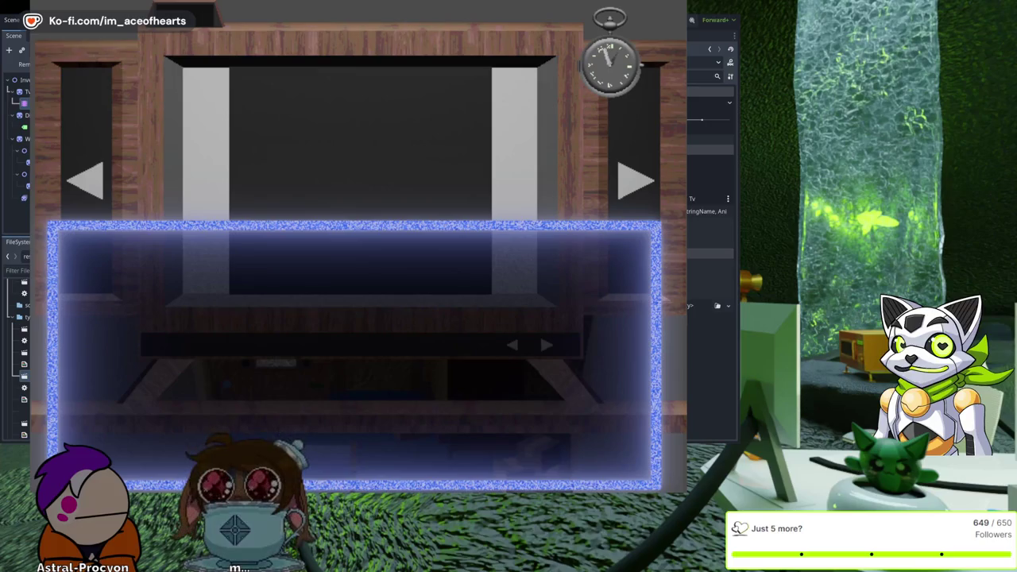
Step: Stop the running game and open the tv_slide timeline in the Animation panel
key("F8")
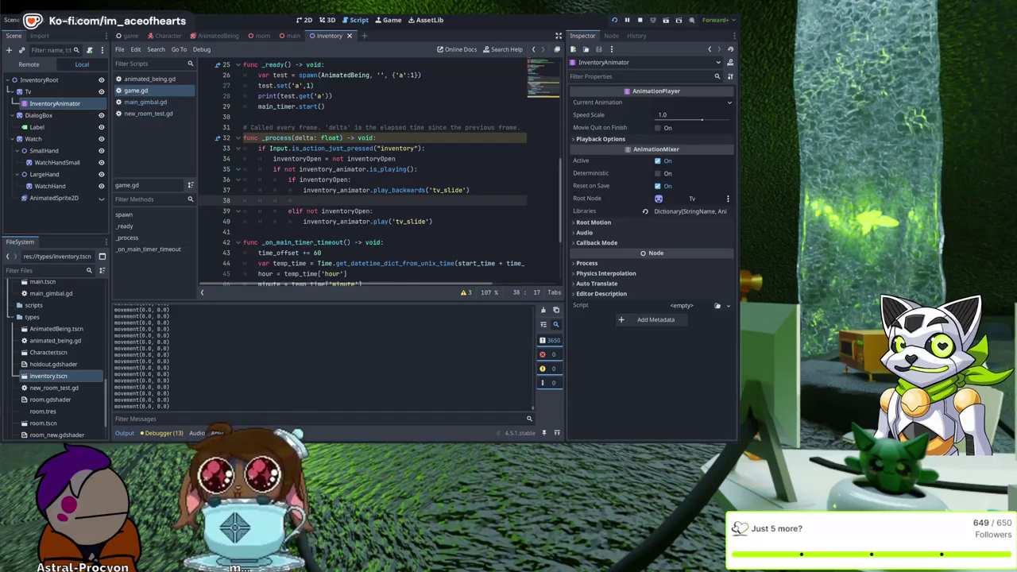
left_click(628, 25)
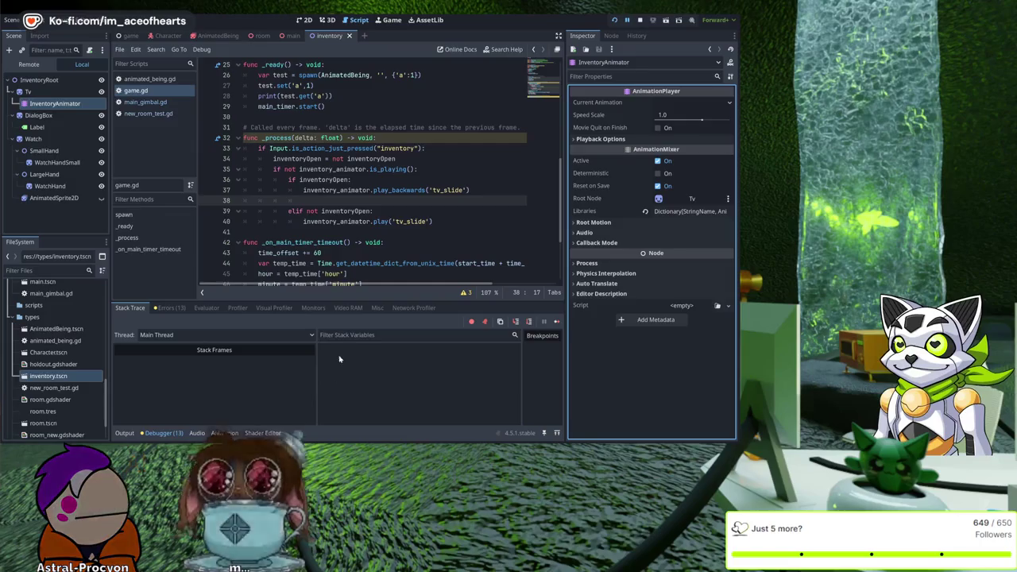
left_click(224, 433)
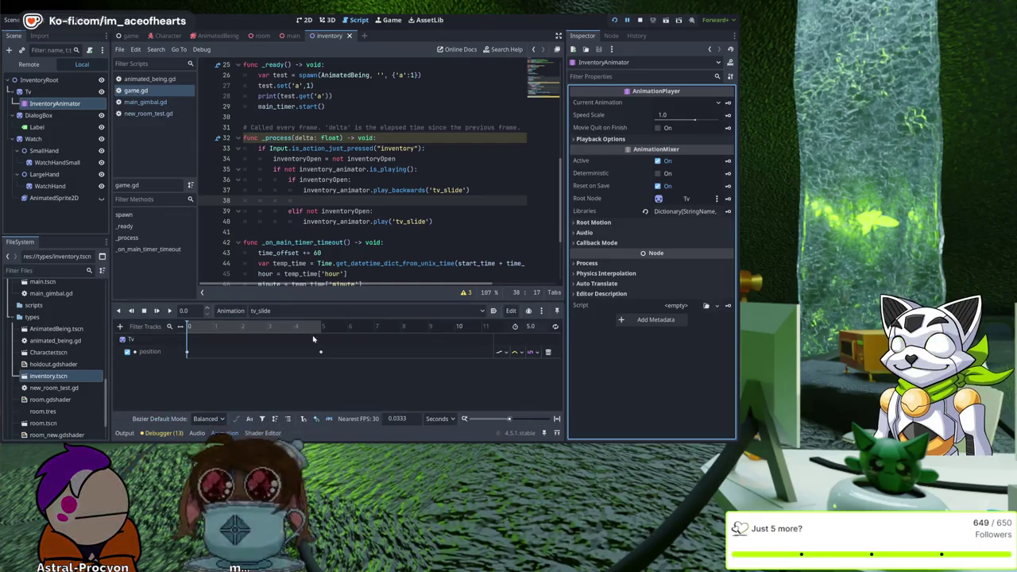
Step: Move tv_slide's end position keyframe to exactly 2.0 s and save the inventory scene
left_click_drag(321, 353, 267, 352)
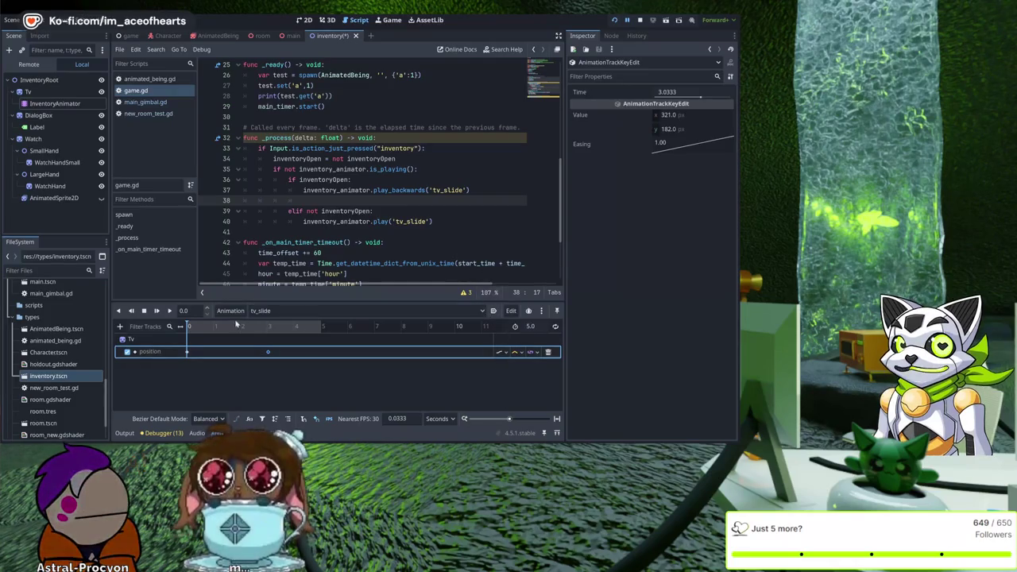
left_click(343, 366)
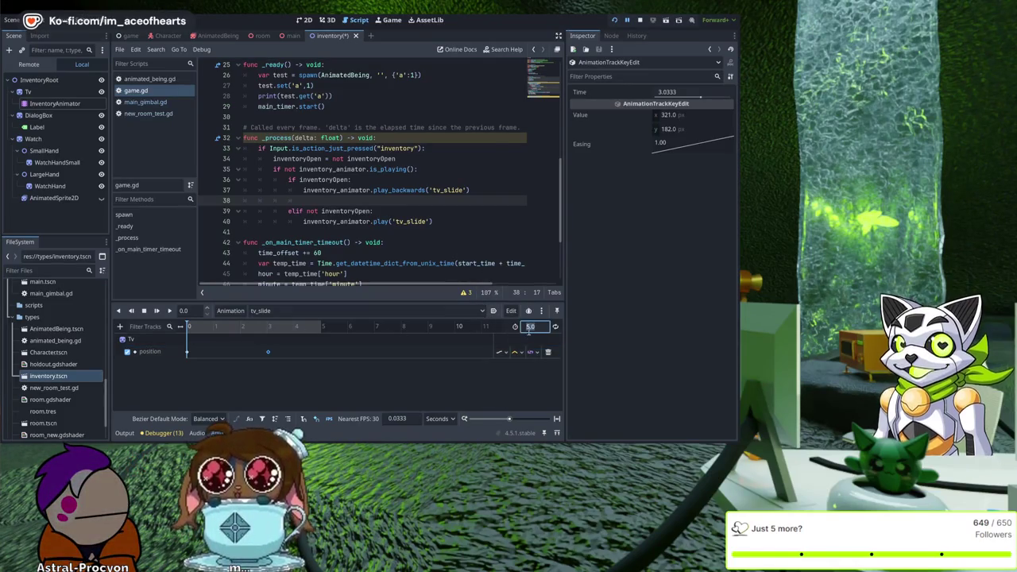
left_click(263, 352)
left_click_drag(240, 349, 241, 352)
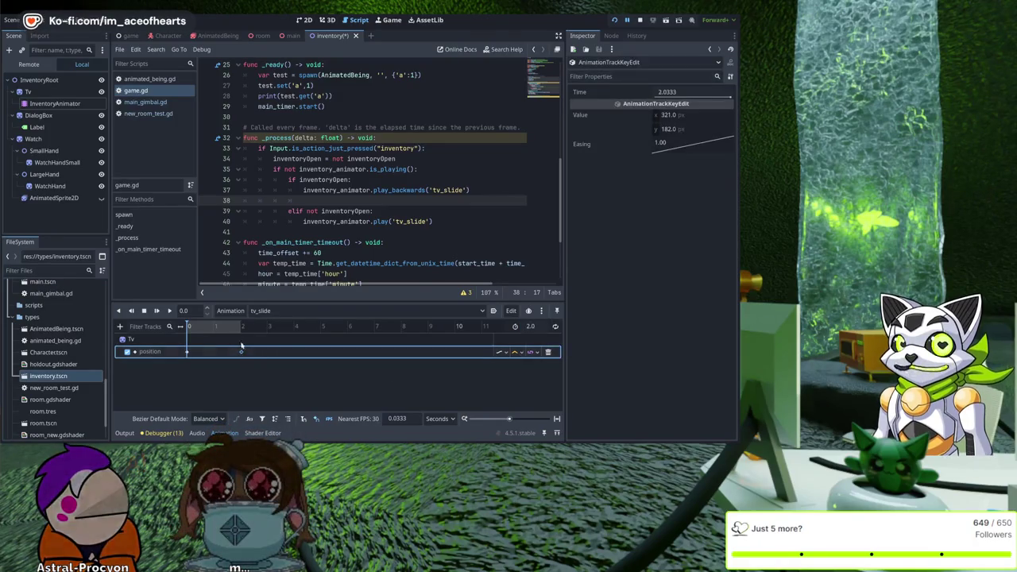
left_click(236, 326)
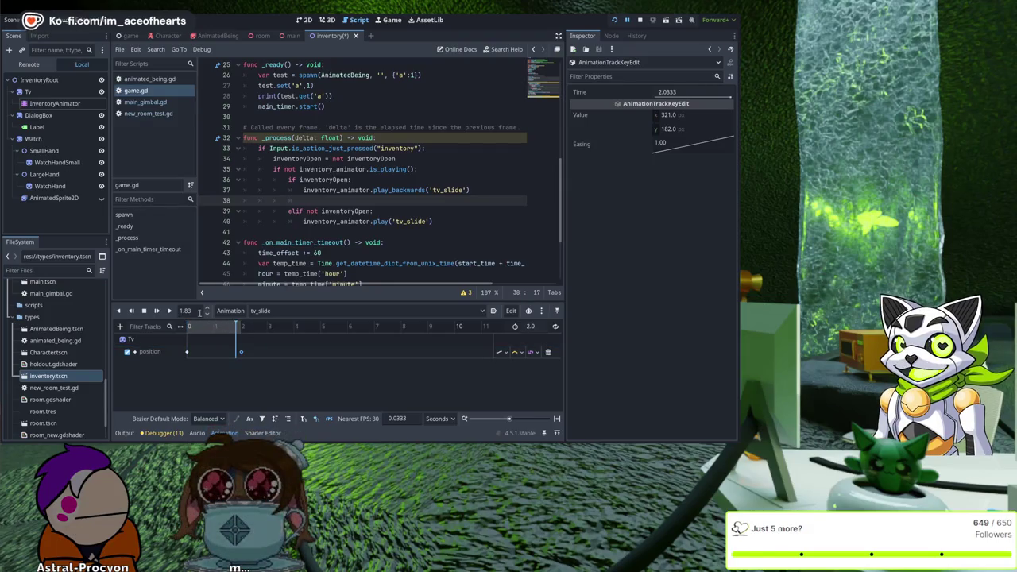
key("Return")
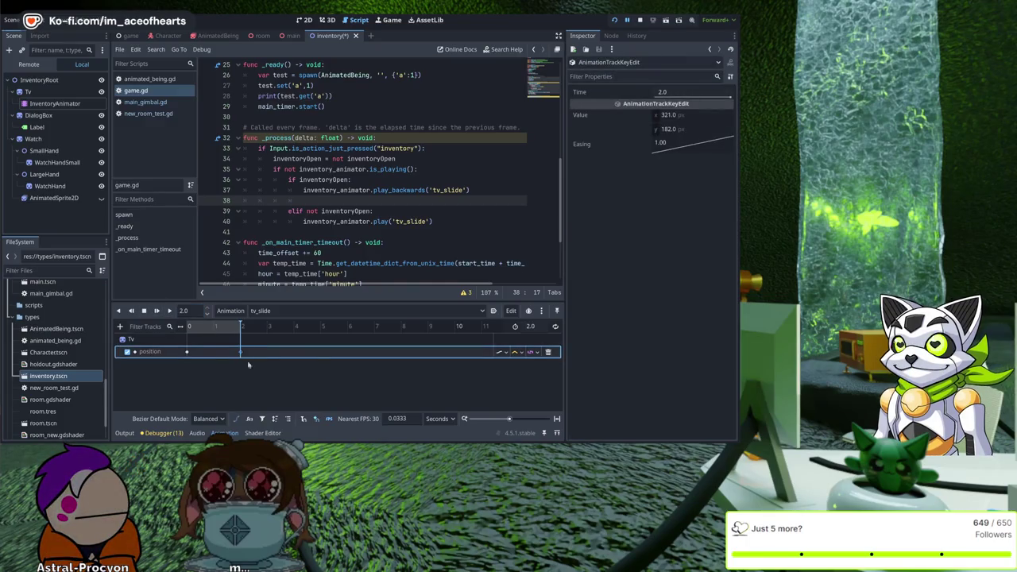
left_click(248, 364)
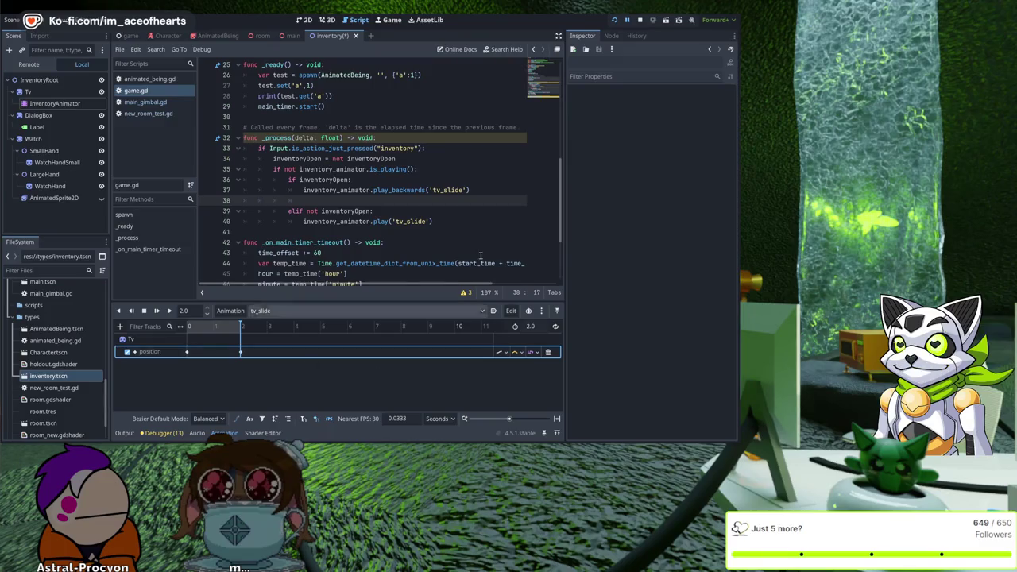
key("ctrl+s")
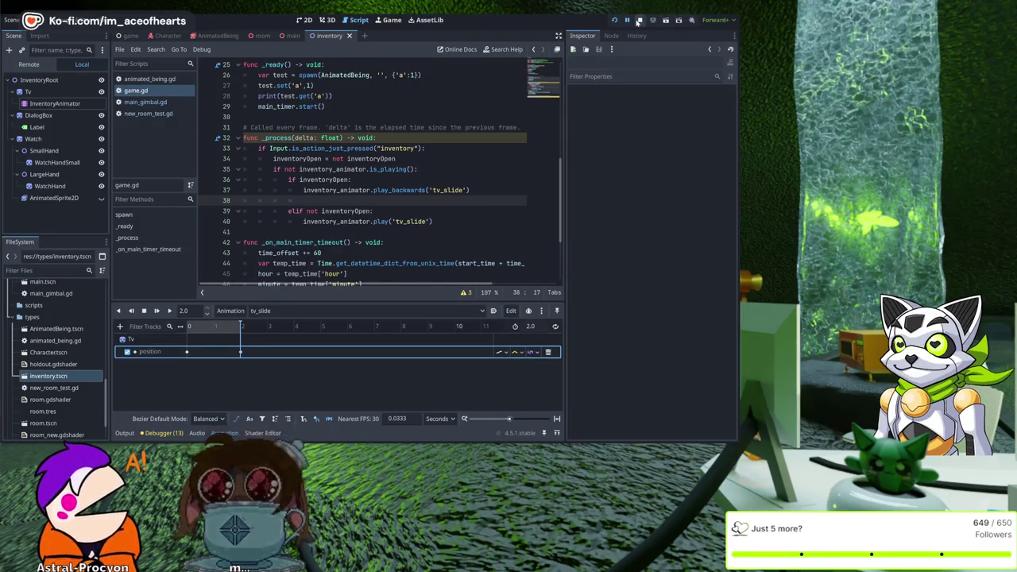
Step: Add an AnimationPlayer under Watch and create a 1.0 s watch_slide animation in it
left_click(49, 139)
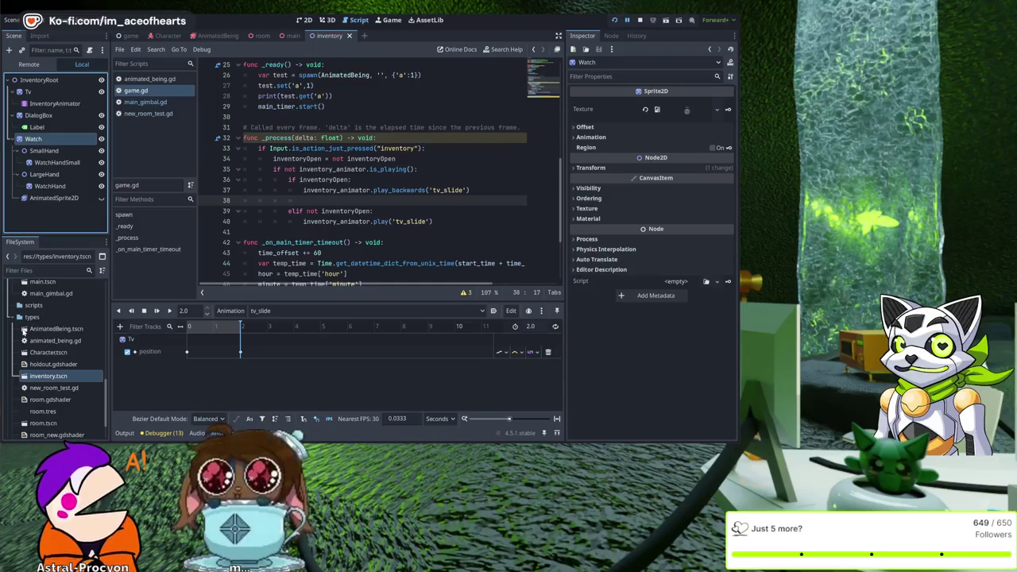
key("ctrl+v")
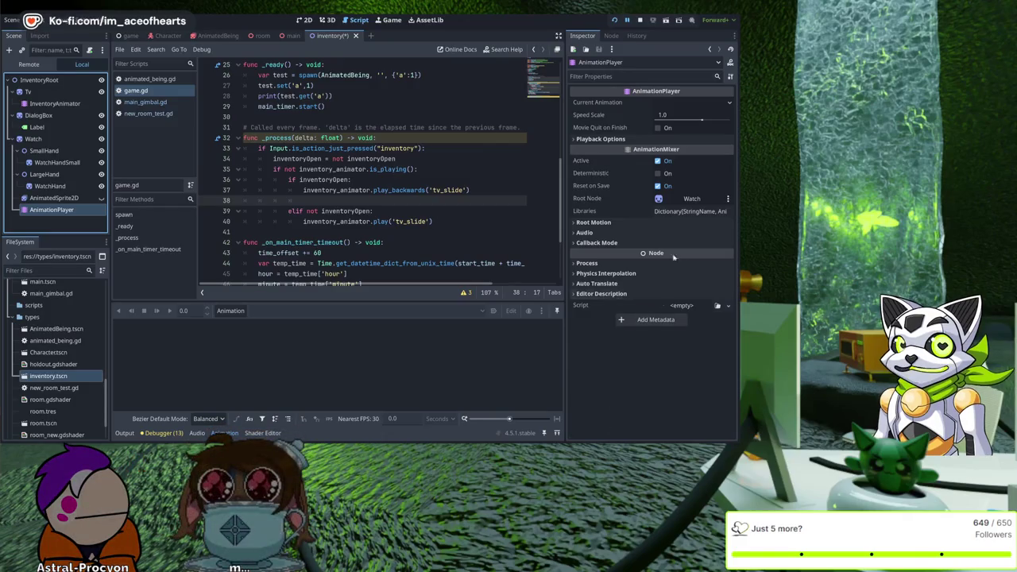
left_click(640, 389)
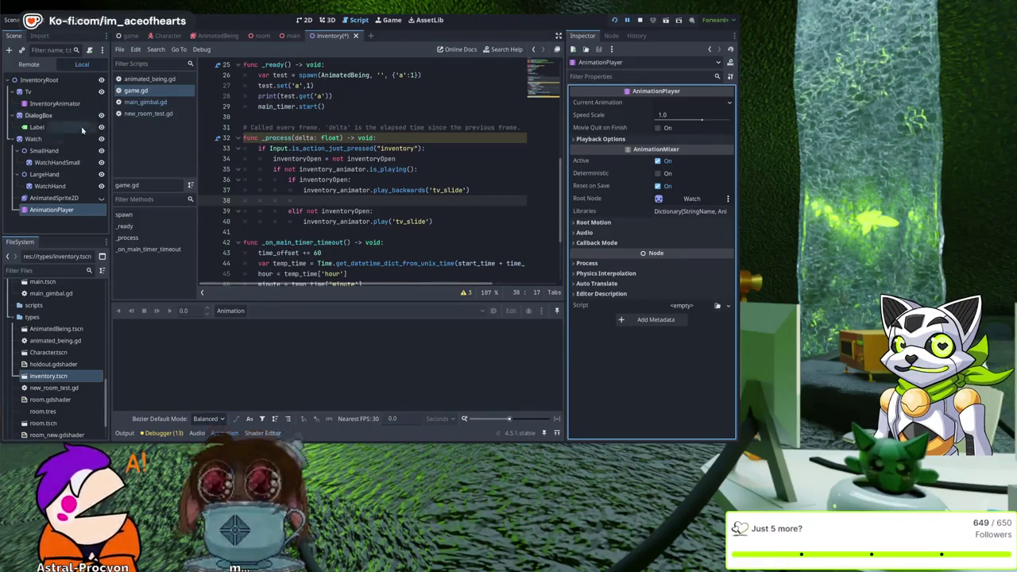
left_click(36, 139)
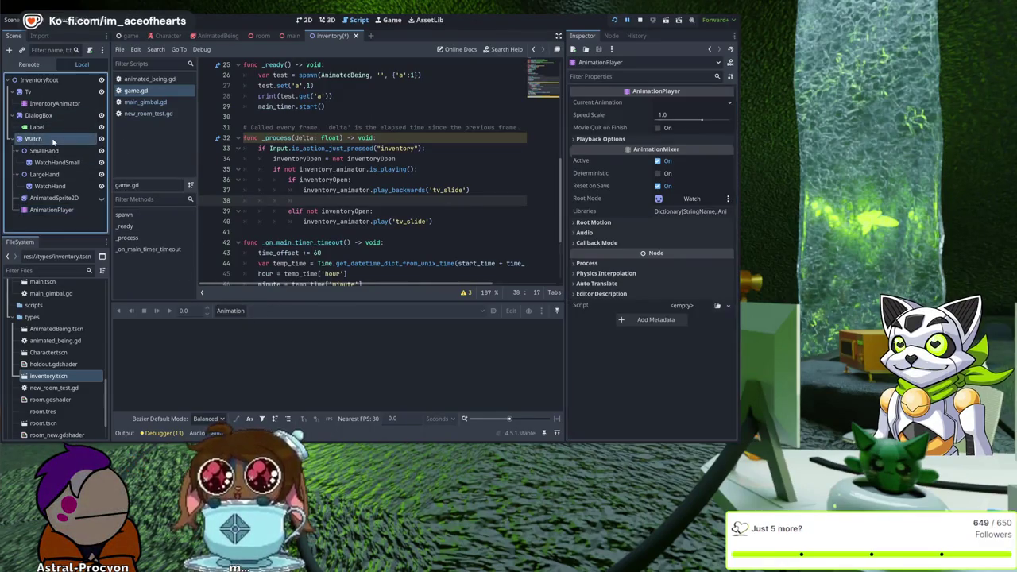
left_click(50, 210)
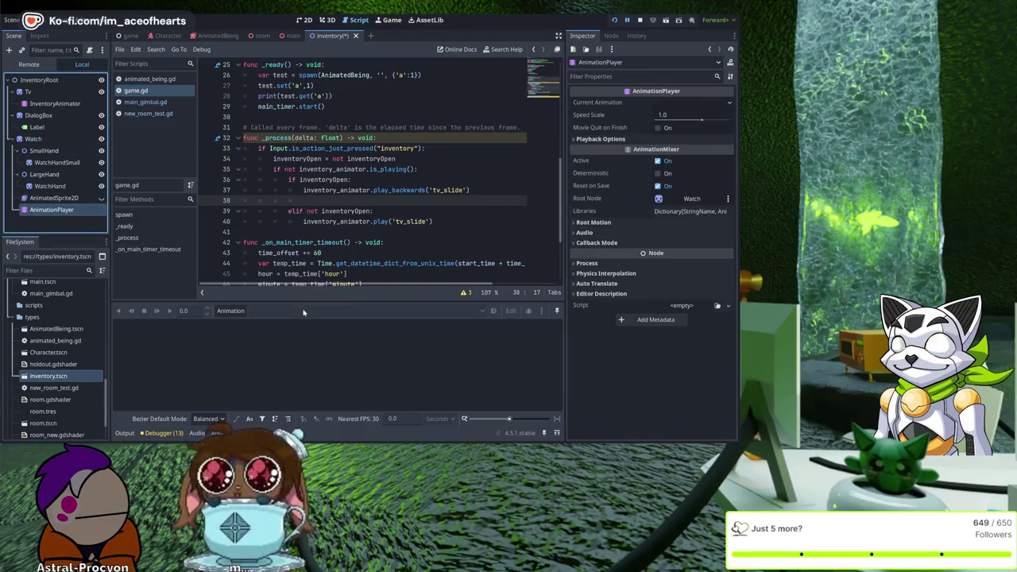
left_click(53, 103)
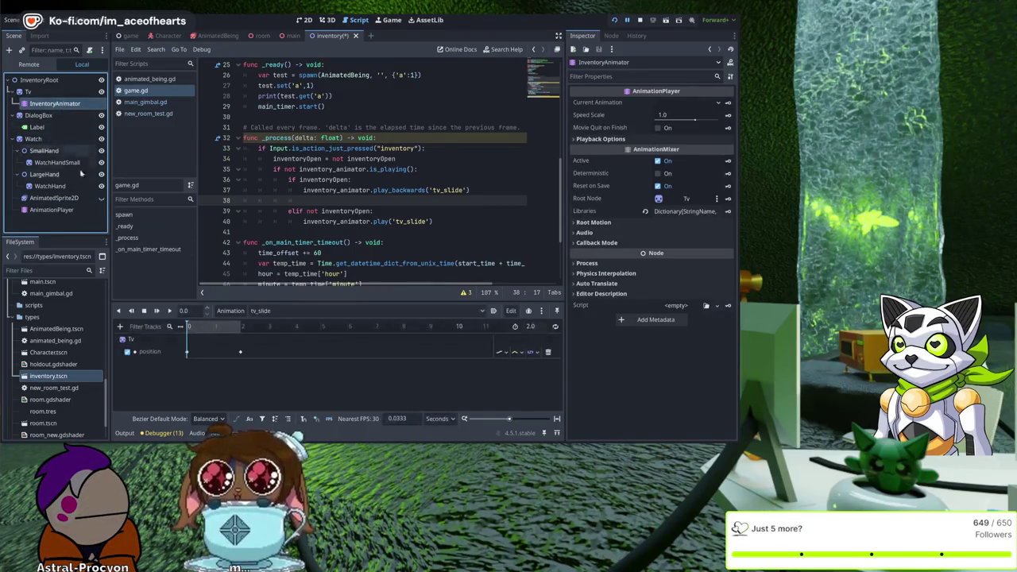
left_click(51, 210)
left_click(284, 311)
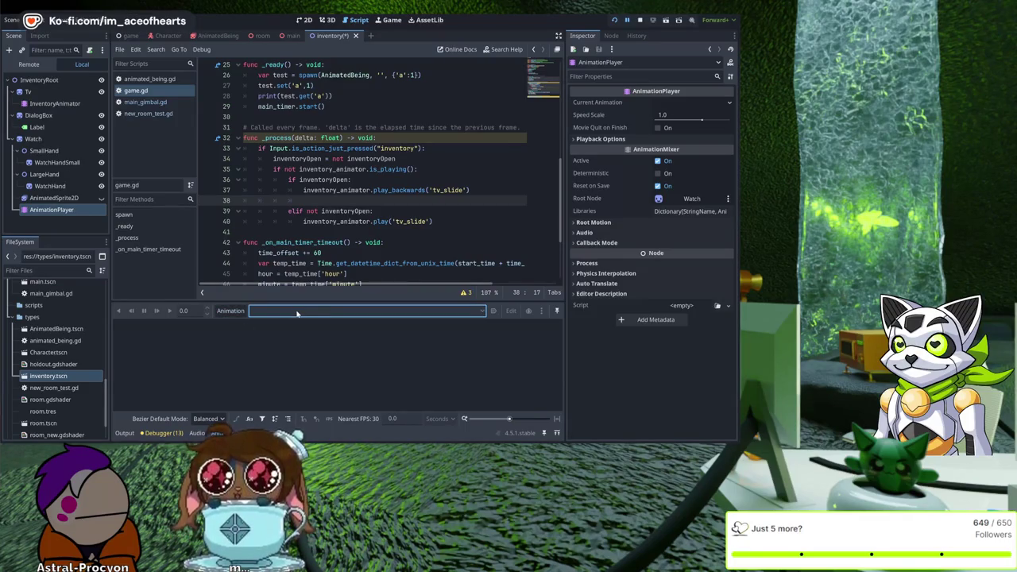
scroll(286, 310, "down", 1)
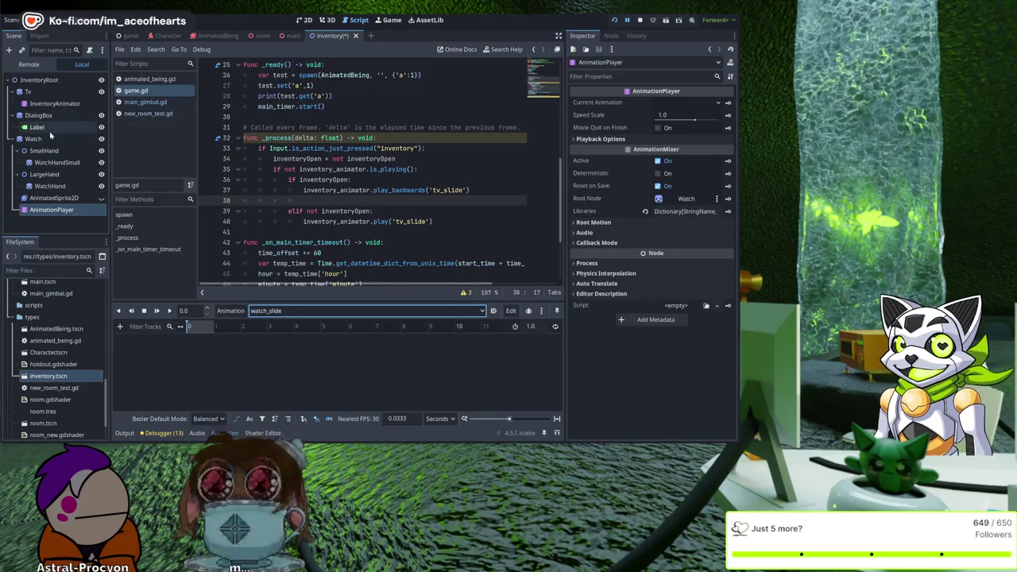
left_click(33, 139)
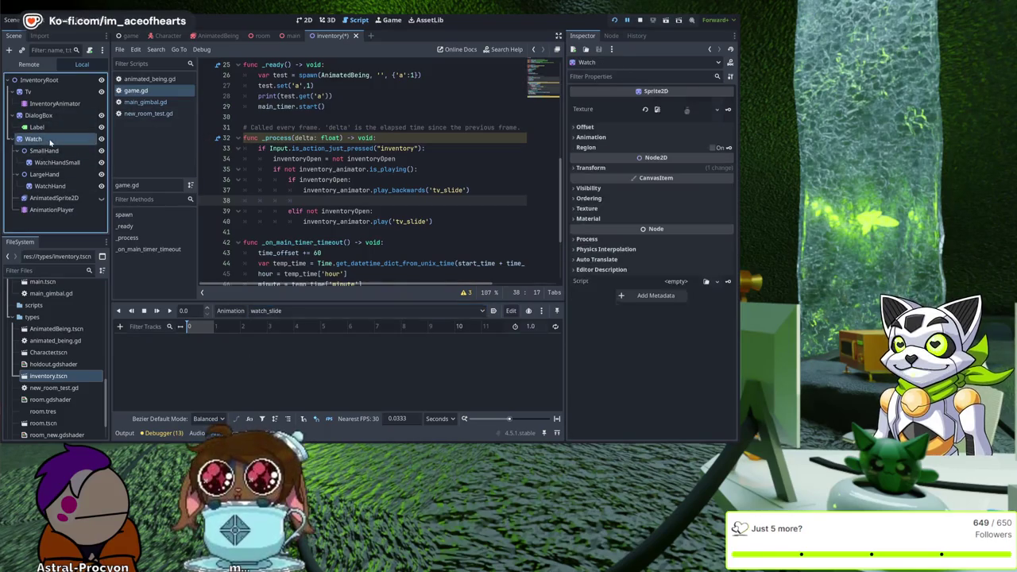
Step: Key the Watch position at 0 s, then raise it to y -62 at 1.0 s
left_click(589, 168)
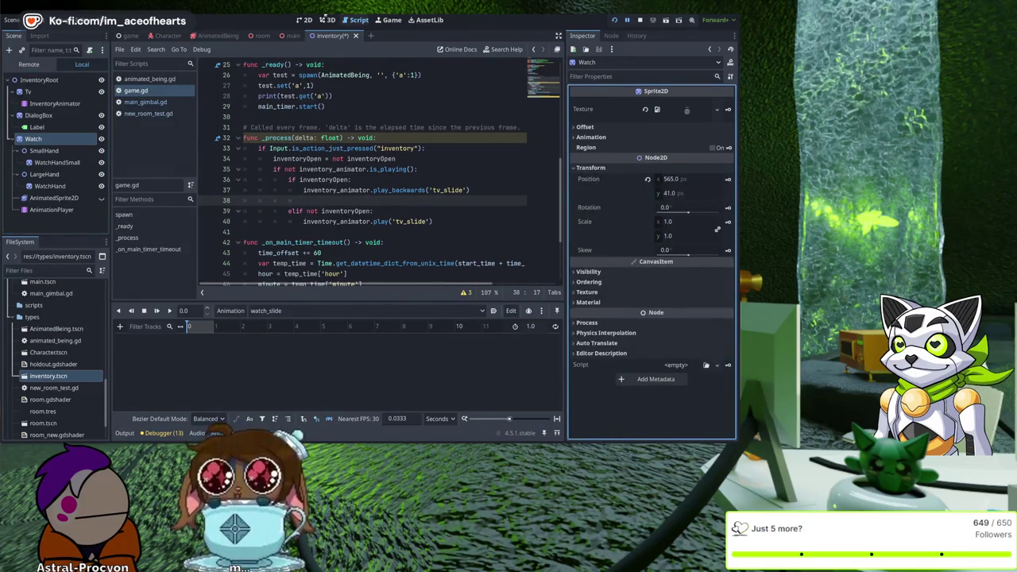
left_click(306, 19)
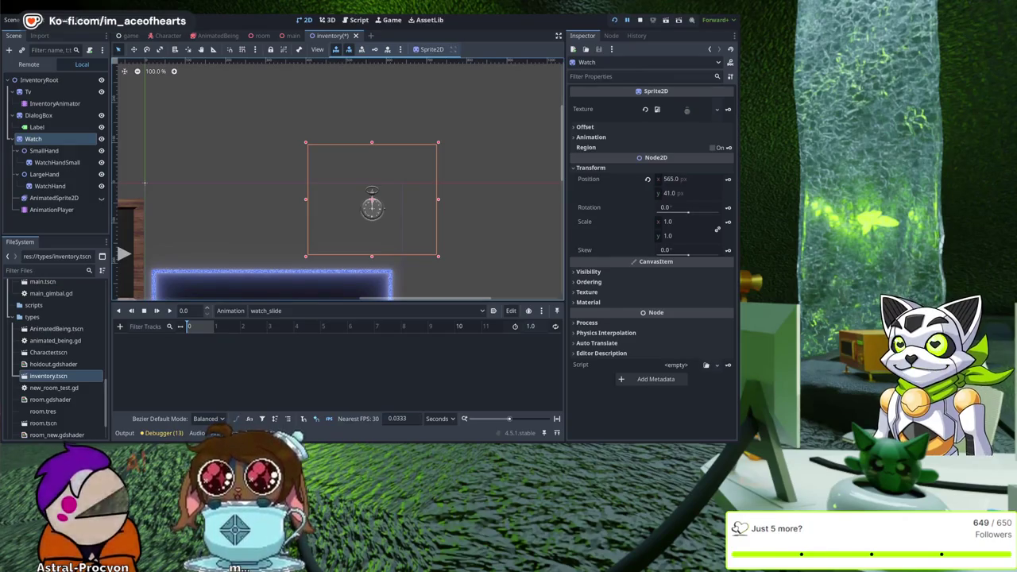
left_click(728, 180)
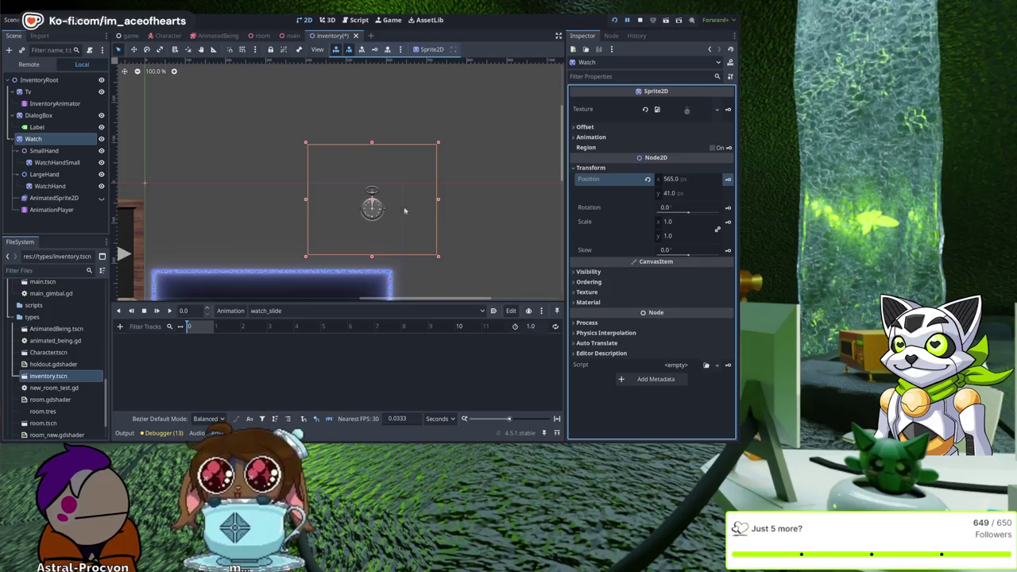
left_click(387, 240)
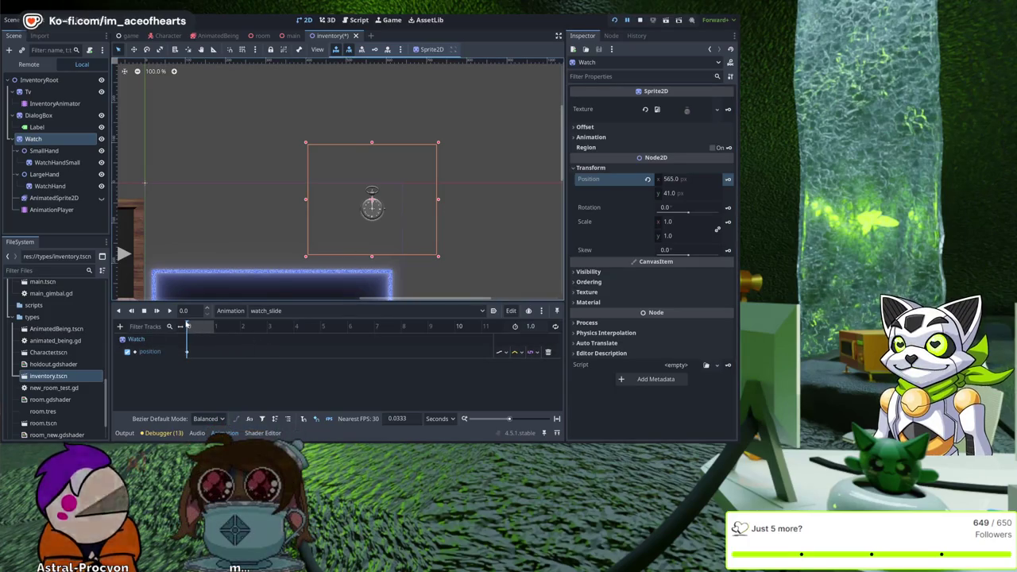
left_click_drag(188, 325, 213, 325)
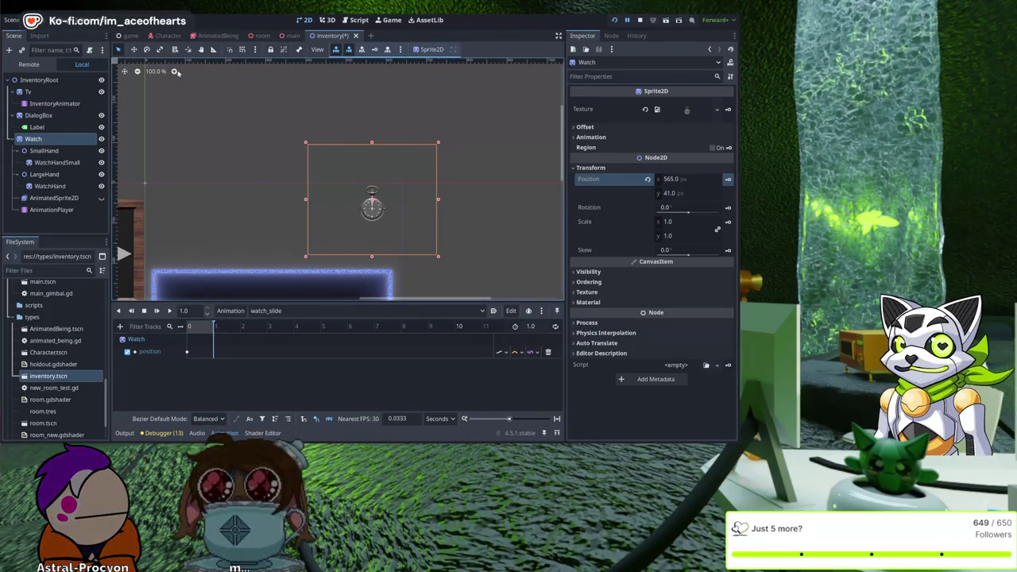
mouse_move(370, 195)
left_mouse_down()
mouse_move(373, 164)
mouse_move(334, 136)
mouse_move(371, 136)
mouse_move(372, 165)
left_mouse_up()
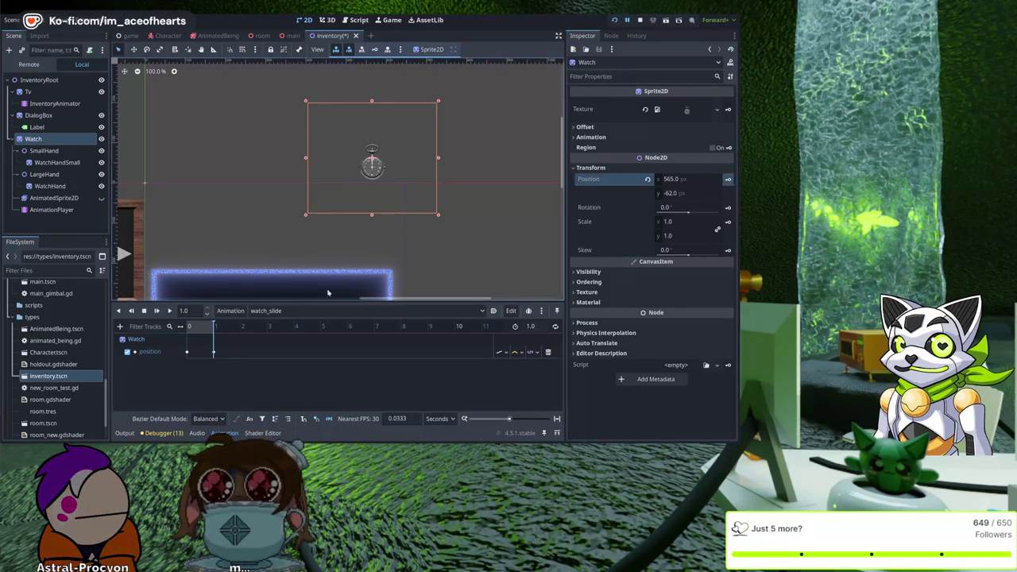
Step: Preview the watch slide, save the inventory scene, and return to the script
left_click(186, 352)
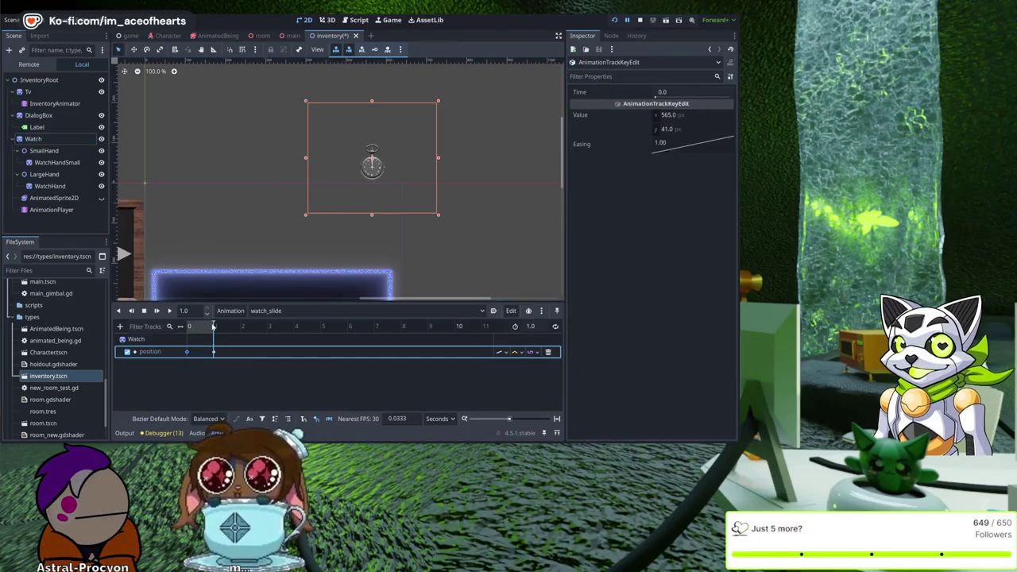
left_click_drag(214, 324, 213, 325)
left_click(124, 221)
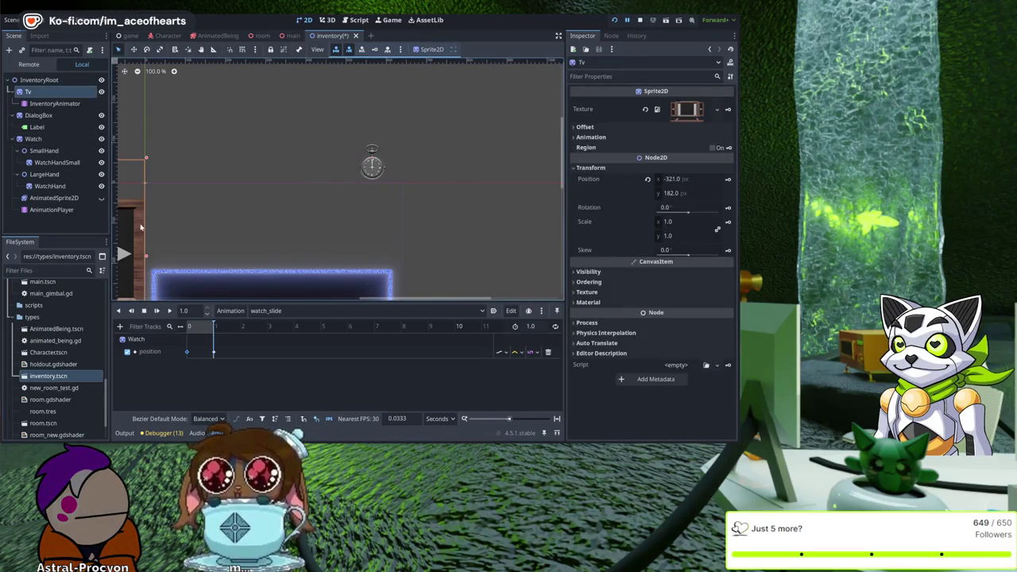
left_click(322, 222)
key("ctrl+s")
left_click(358, 20)
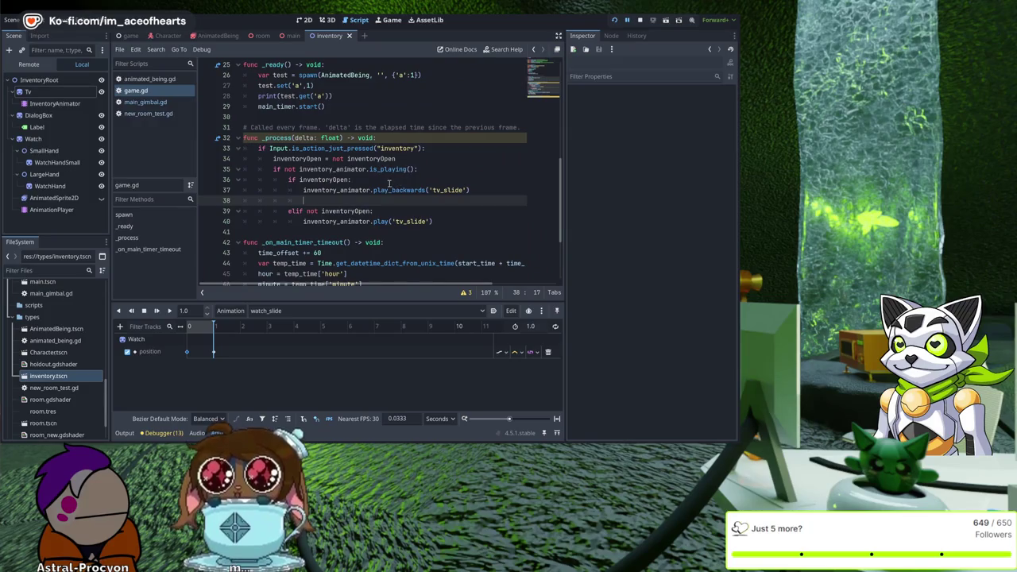
Step: Rename the TV's animation player from InventoryAnimator to TVAnimator
left_click(478, 190)
scroll(306, 194, "up", 8)
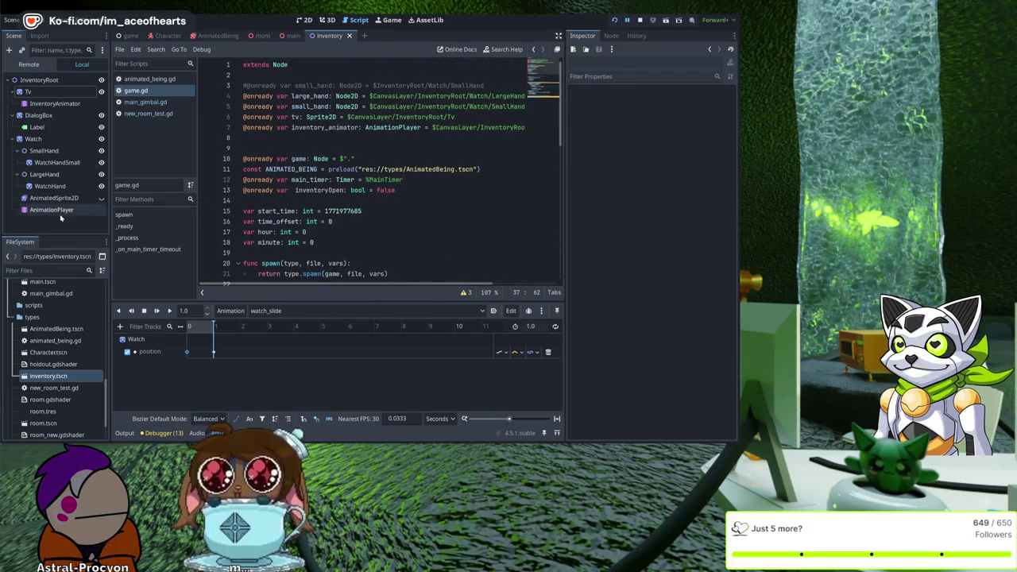
left_click(51, 105)
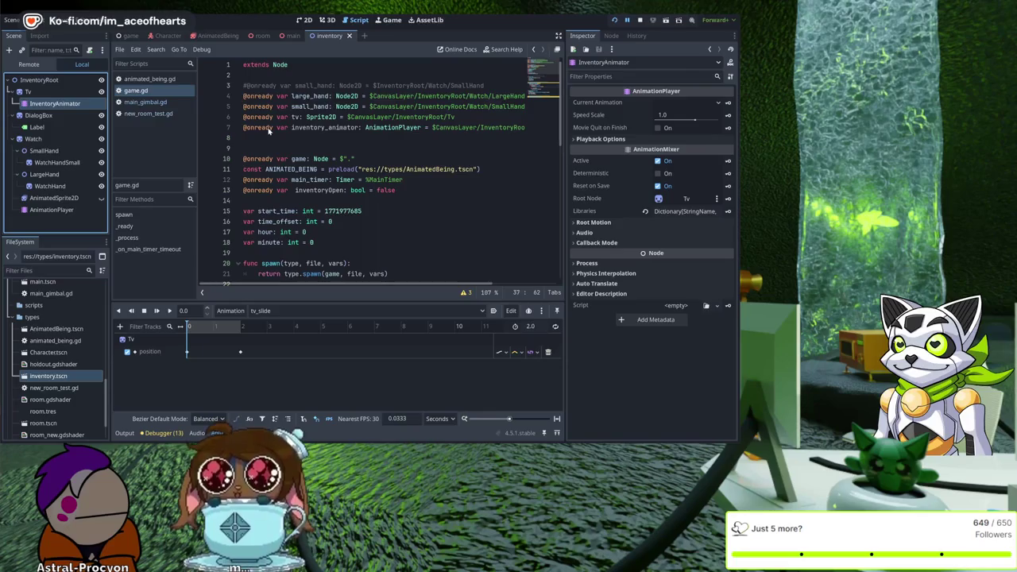
key("ctrl+z")
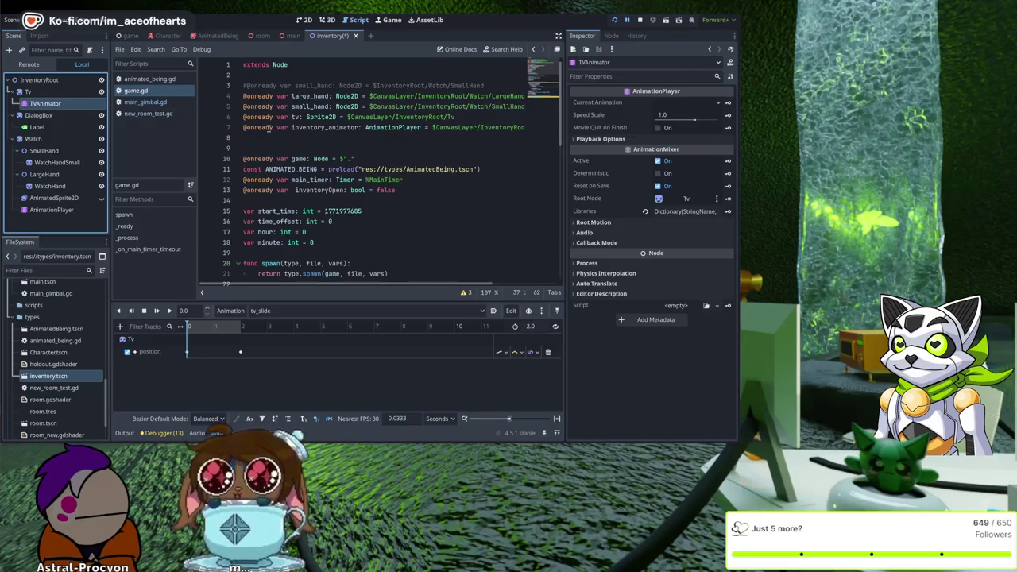
Step: Rename the watch's animation player to WatchAnimator and add a watch_animator reference on line 8
left_click(51, 210)
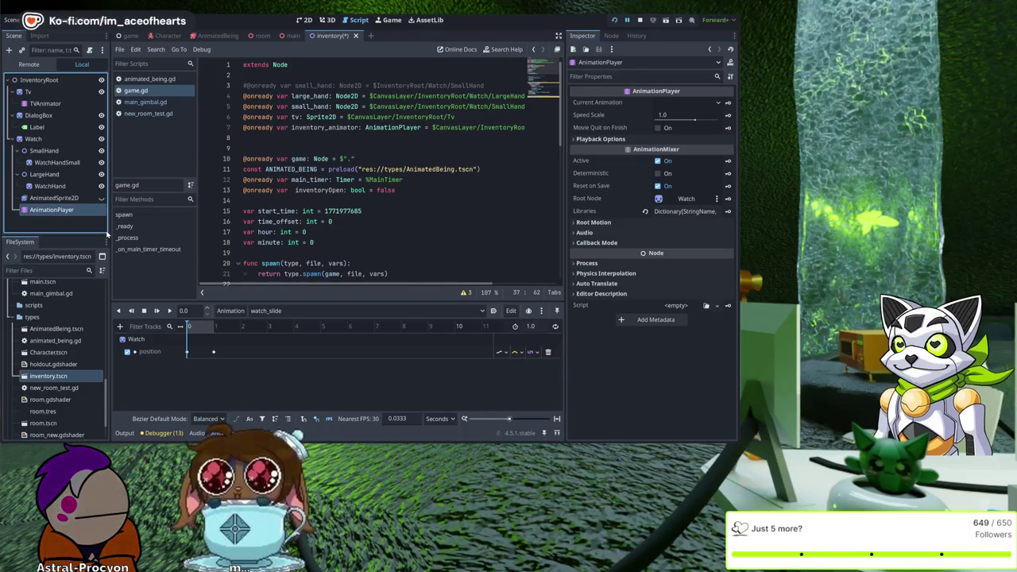
type("WatchAnimator")
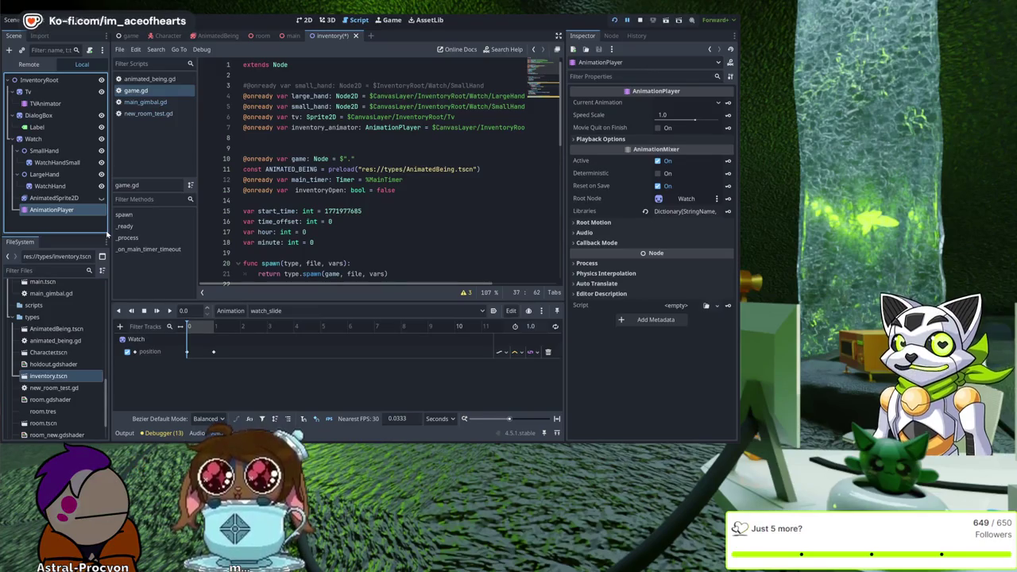
key("Return")
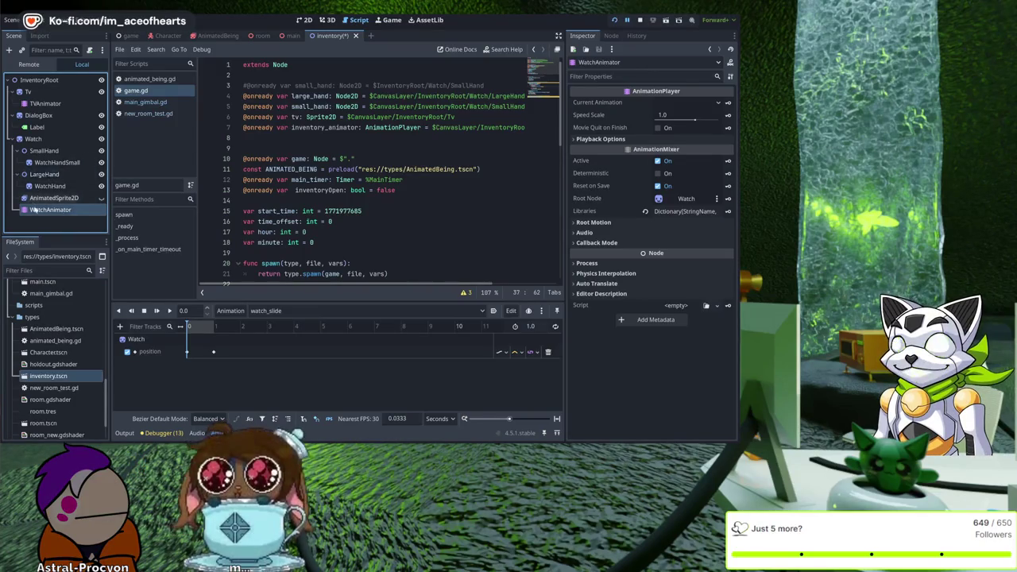
mouse_move(50, 209)
left_mouse_down()
mouse_move(275, 165)
mouse_move(315, 139)
left_mouse_up()
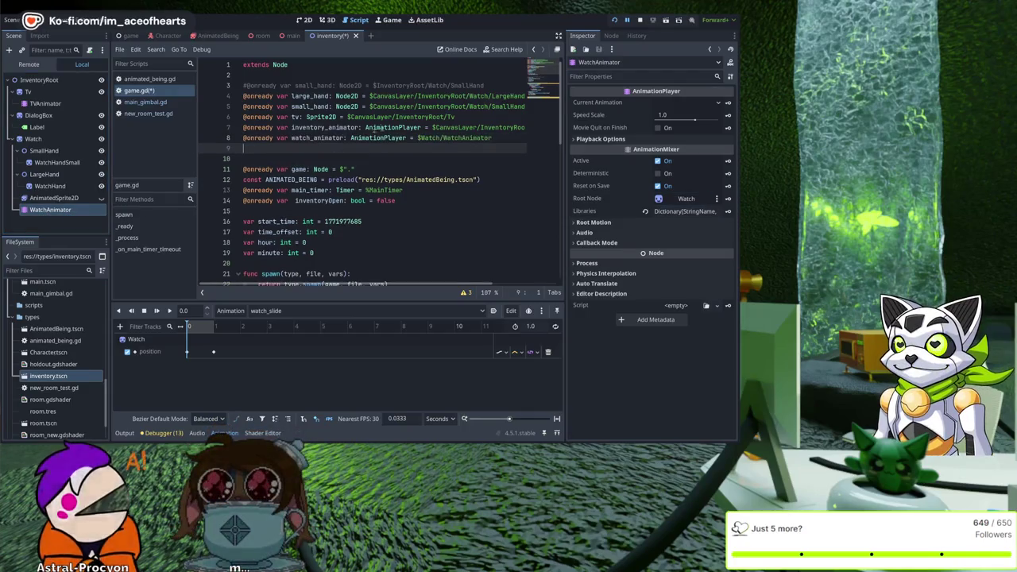
Step: Change InventoryAnimator to TVAnimator in line 7's node path and save the script
left_click(499, 137)
key("Up")
key("End")
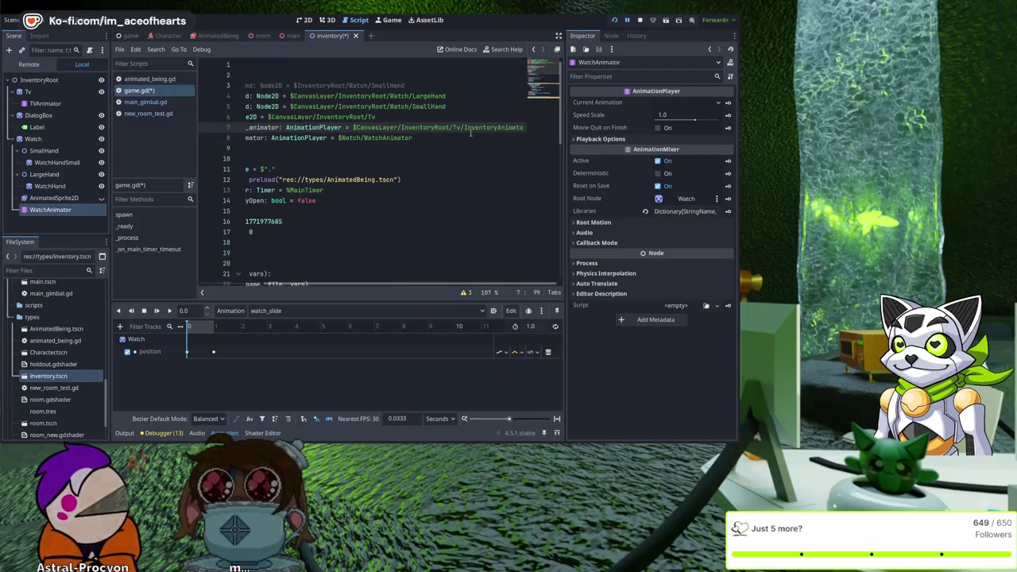
double_click(496, 127)
left_click(496, 128)
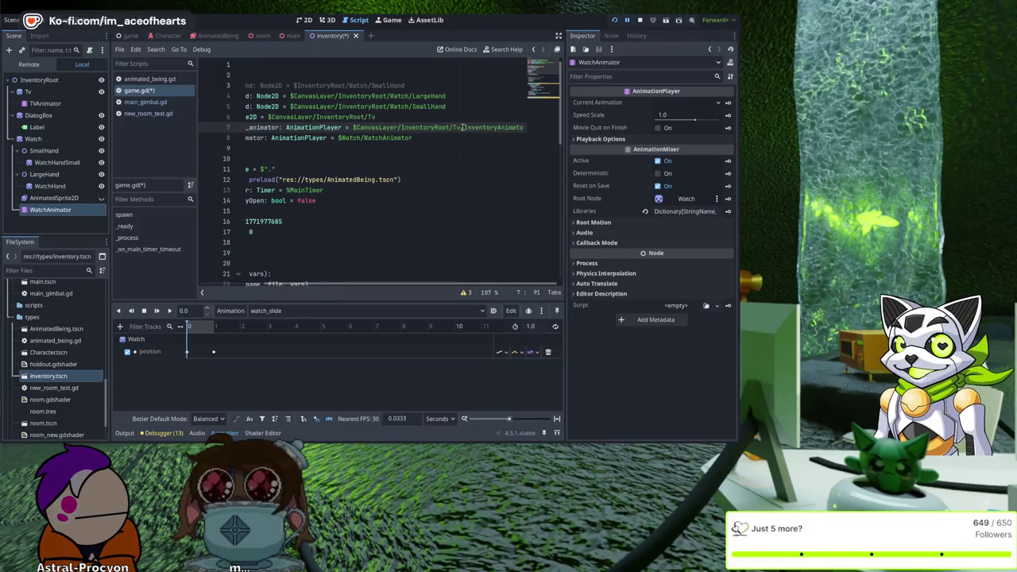
left_click(462, 127, "shift")
type("TV")
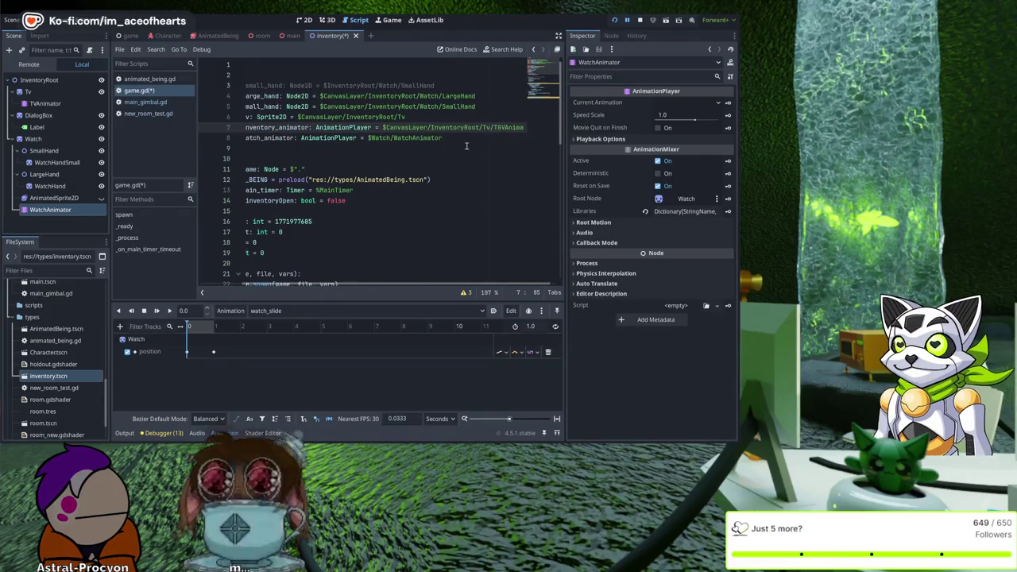
left_click(463, 147)
key("ctrl+s")
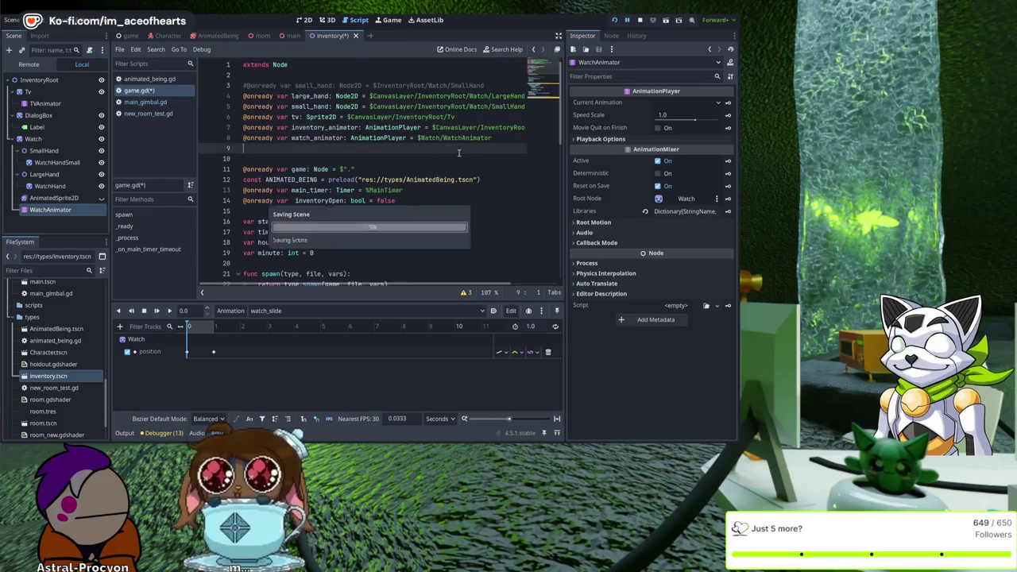
Step: Copy line 7's $CanvasLayer/InventoryRoot/Tv path prefix into the start of line 8's watch_animator path
key("Up")
key("Right")
key("Right")
key("Right")
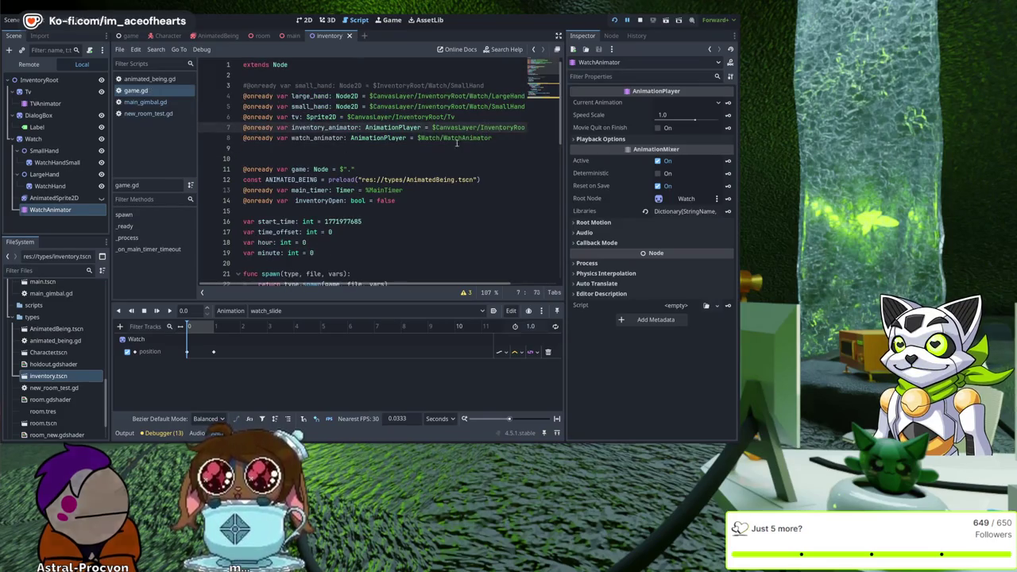
left_click(489, 127)
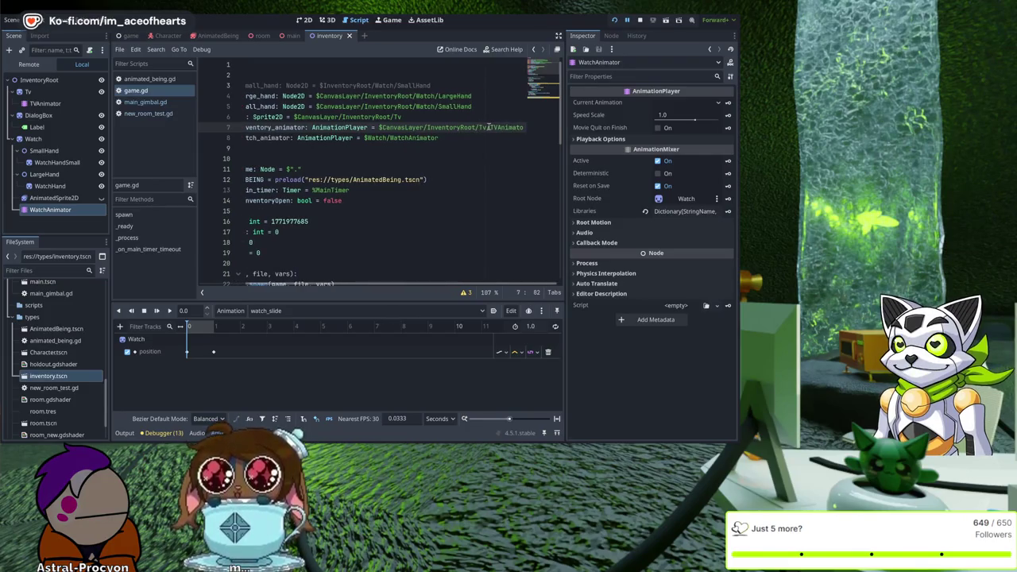
left_click(381, 127, "shift")
key("ctrl+c")
left_click(365, 138)
key("ctrl+v")
type("/")
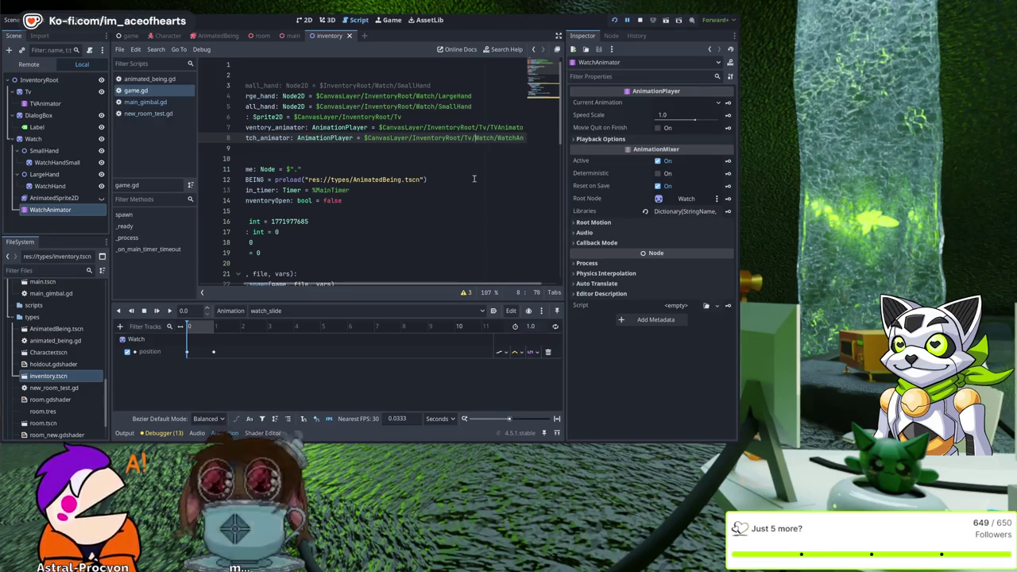
Step: Test-run the game, stop it with F8, and return to the script
left_click(613, 21)
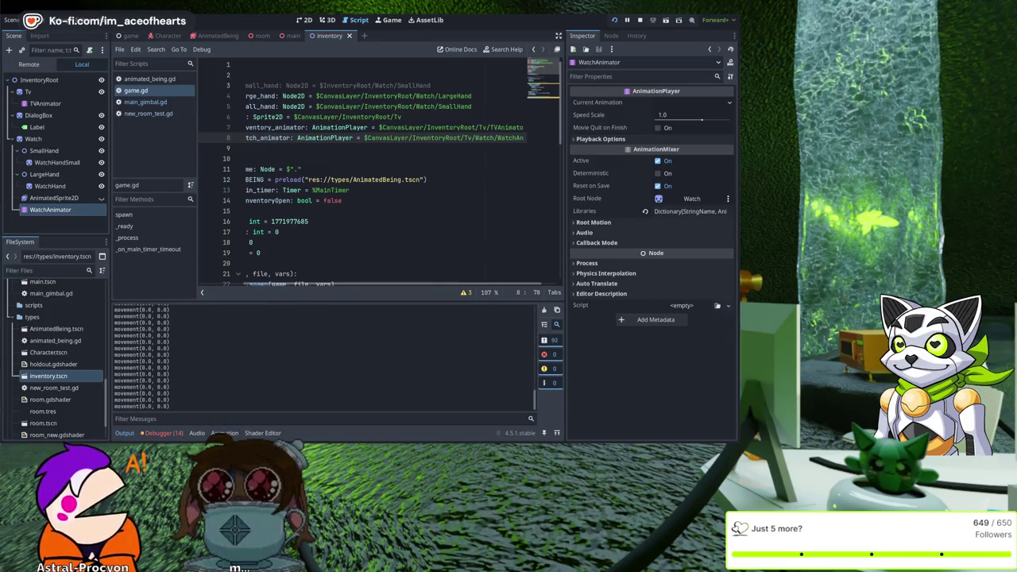
key("F8")
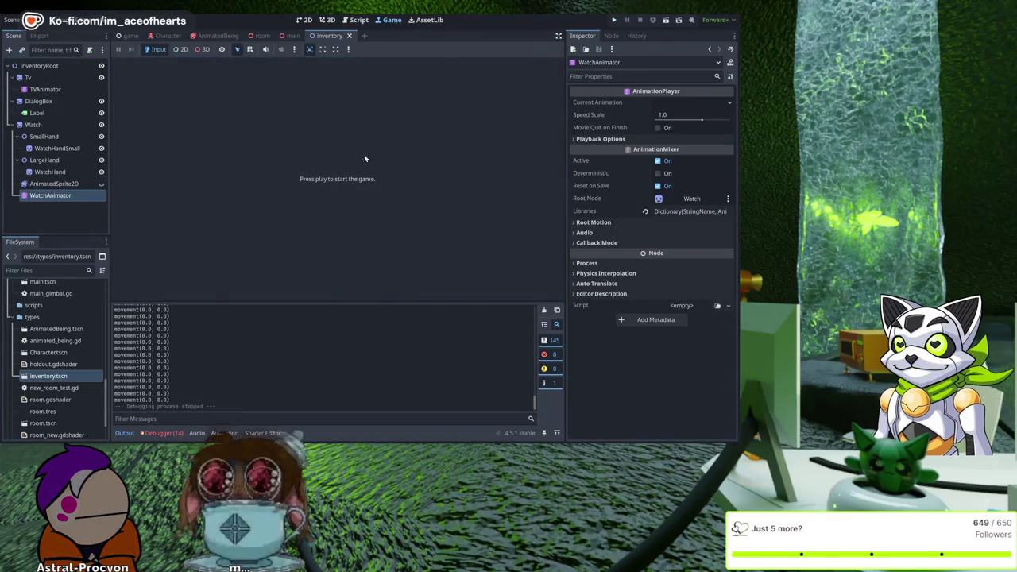
left_click(354, 22)
scroll(385, 177, "down", 2)
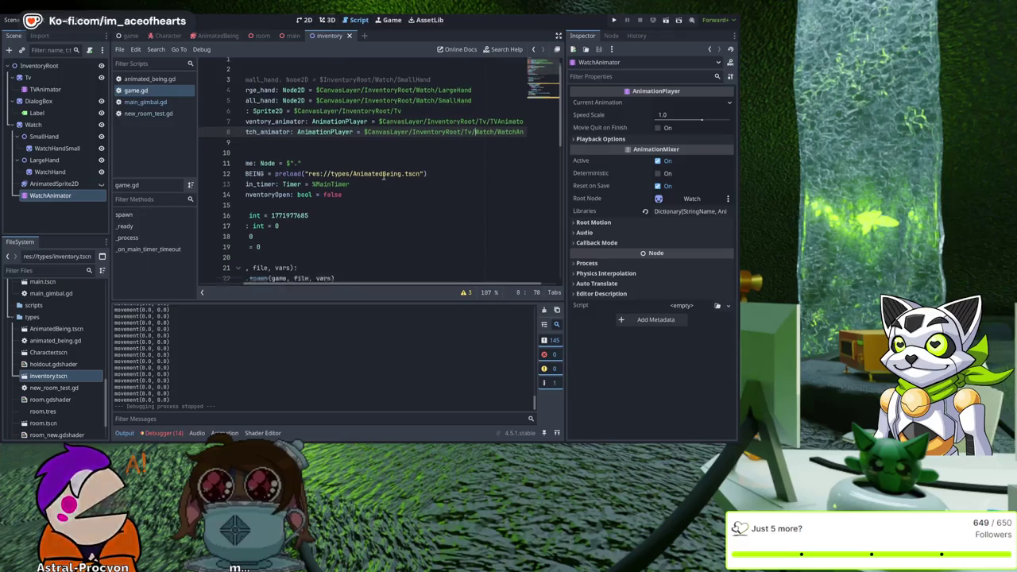
Step: Insert a blank line 39 below the inventory_animator.play_backwards('tv_slide') call
scroll(386, 177, "down", 4)
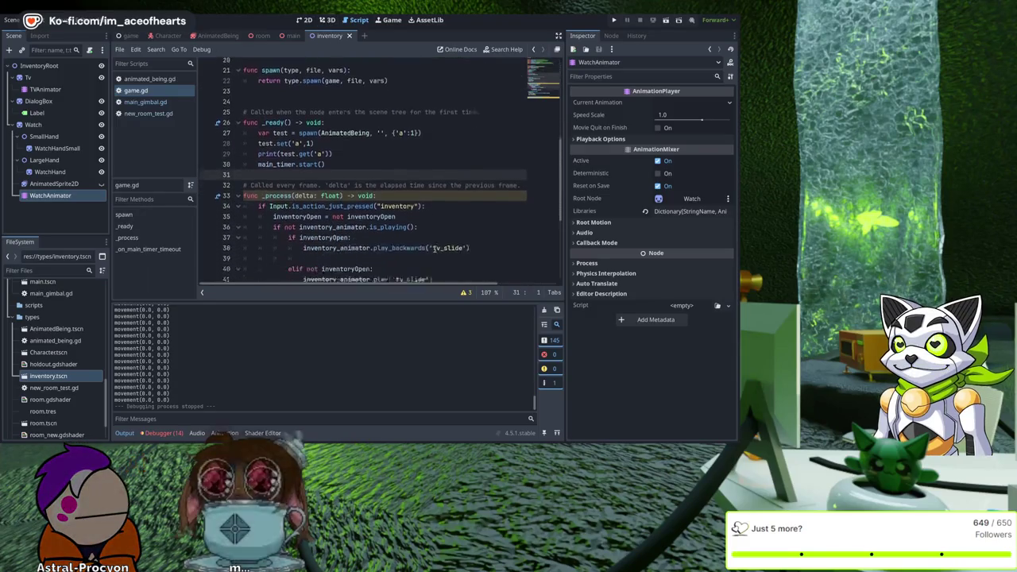
left_click(491, 168)
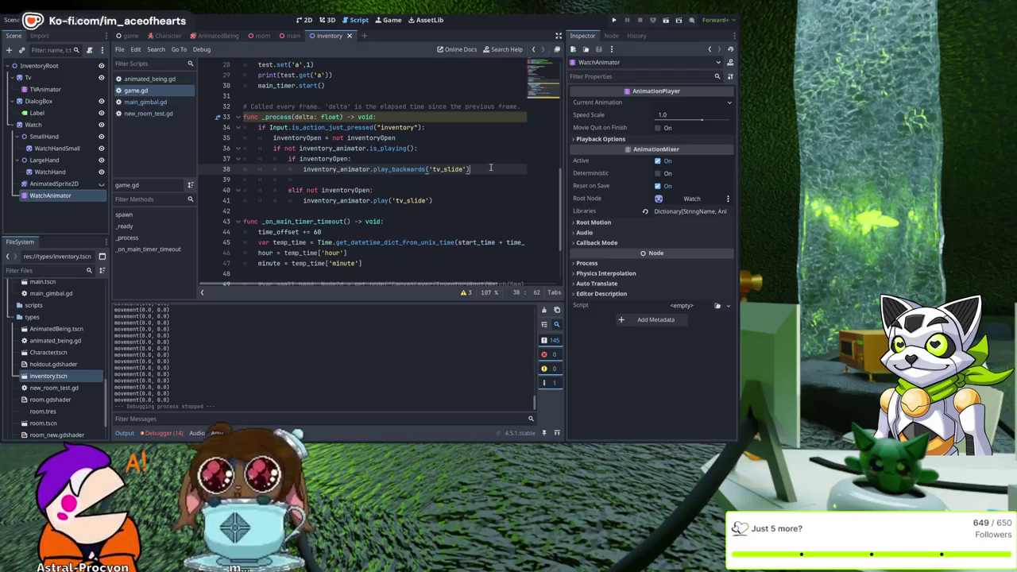
key("shift+Up")
key("shift+Down")
key("shift+Home")
key("Left")
key("Down")
key("End")
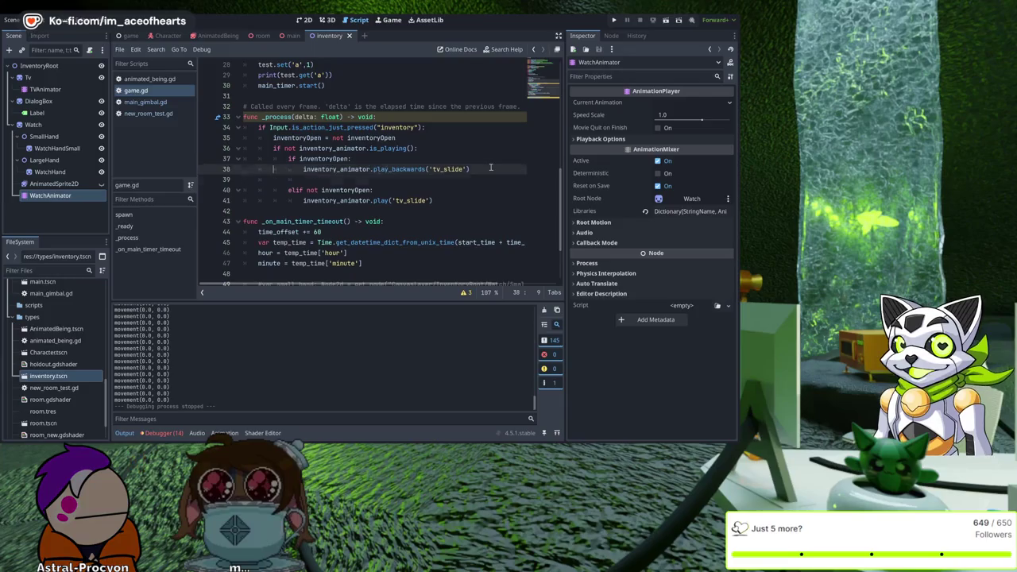
key("Home")
key("Return")
key("Up")
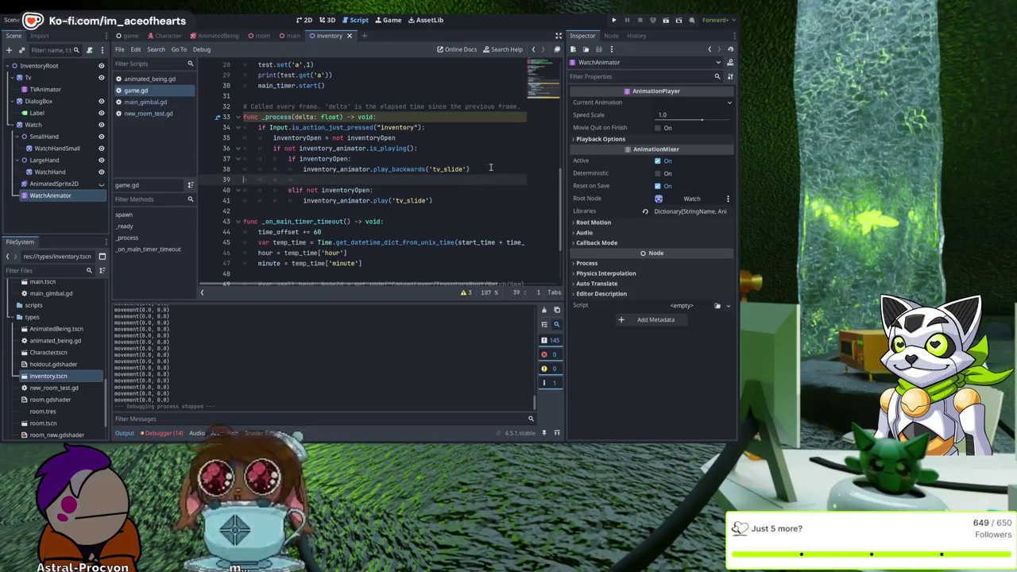
Step: Duplicate the play_backwards('tv_slide') line and change the copy's object to watch_animator
key("BackSpace")
key("ctrl+shift+d")
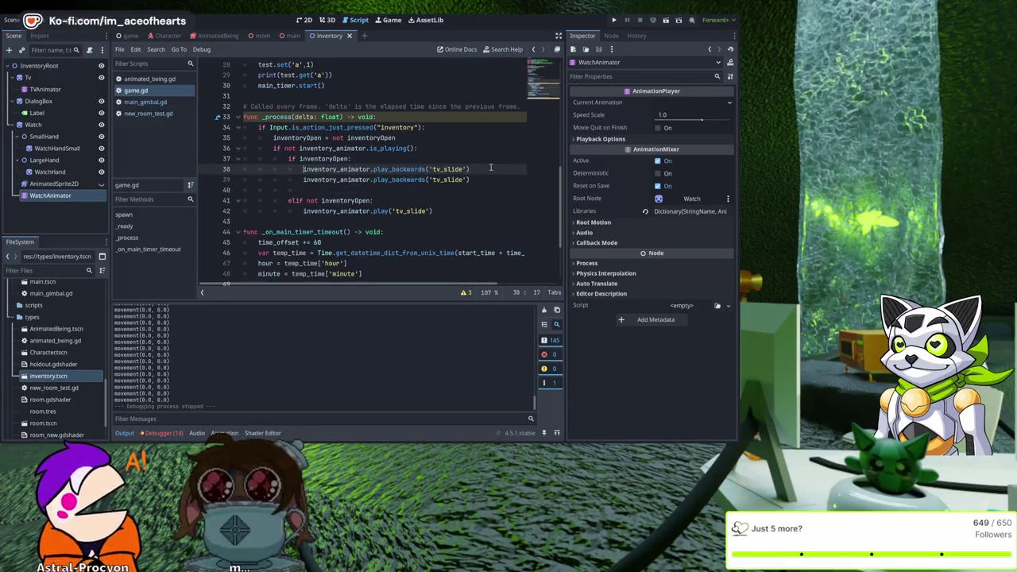
key("Down")
key("ctrl+shift+Right")
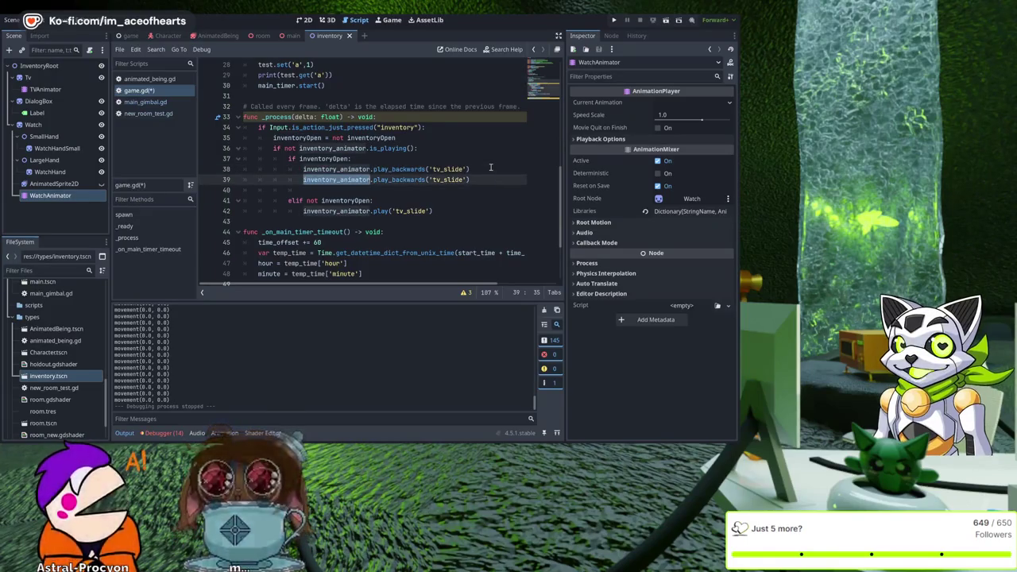
type("watch")
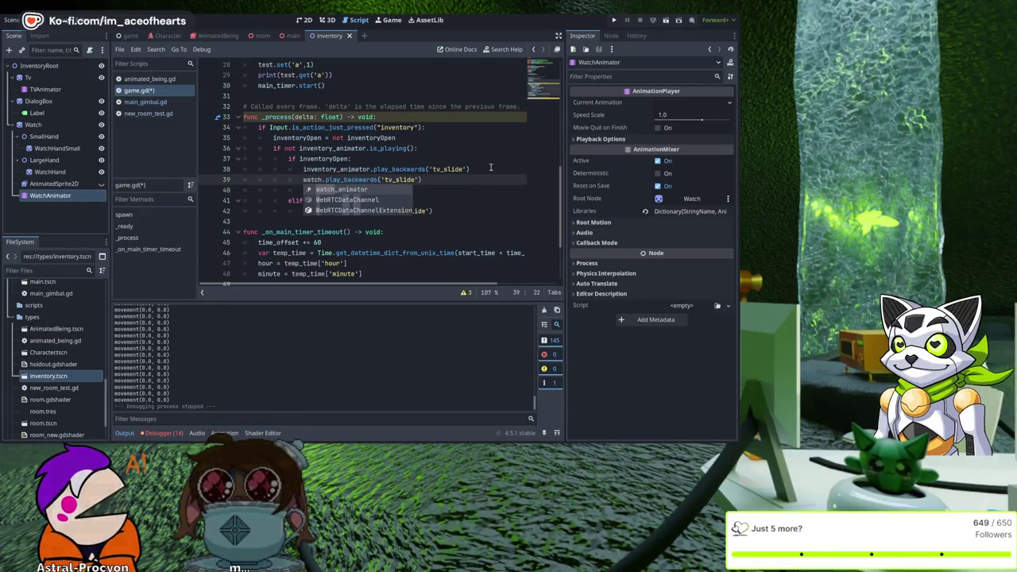
type("_")
key("Return")
key("Up")
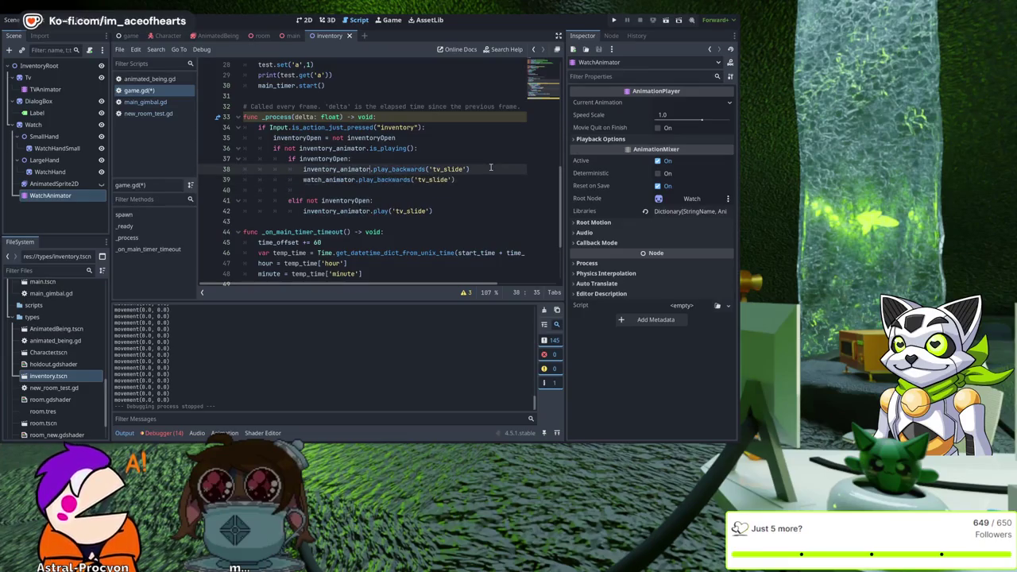
key("ctrl+f")
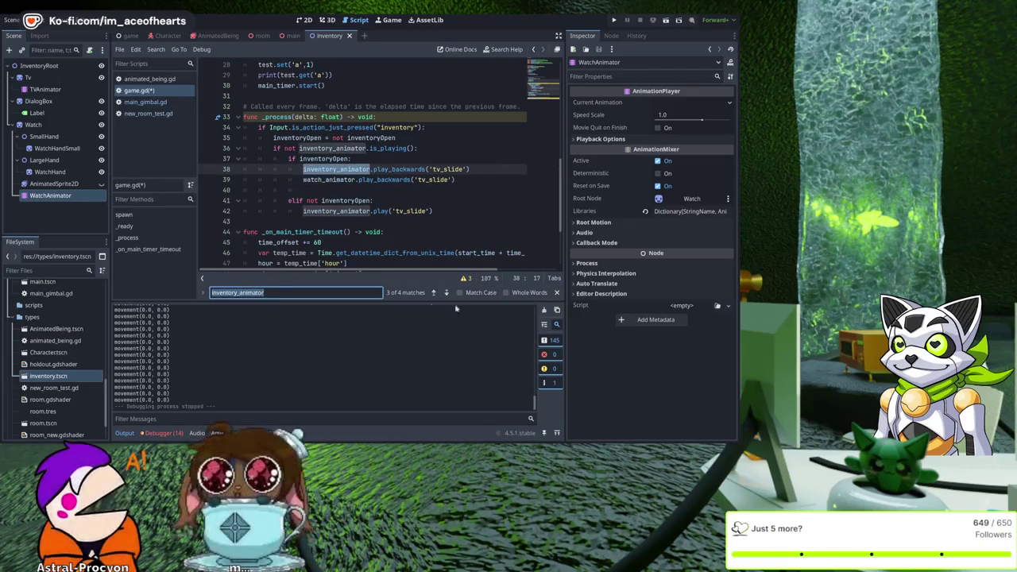
Step: Replace all inventory_animator occurrences with tv_animator using Find and Replace
key("Escape")
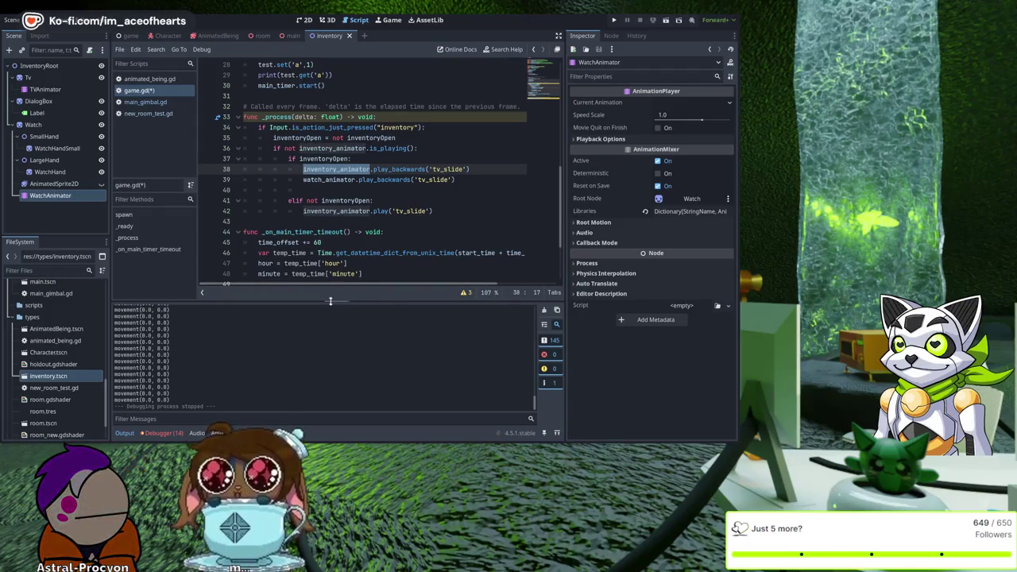
key("ctrl+r")
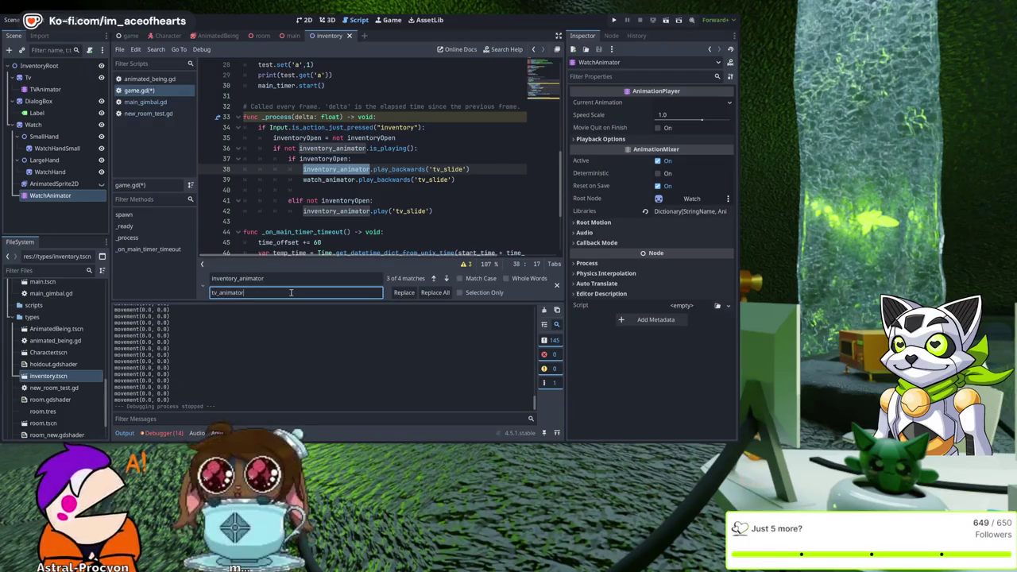
left_click(435, 292)
key("Escape")
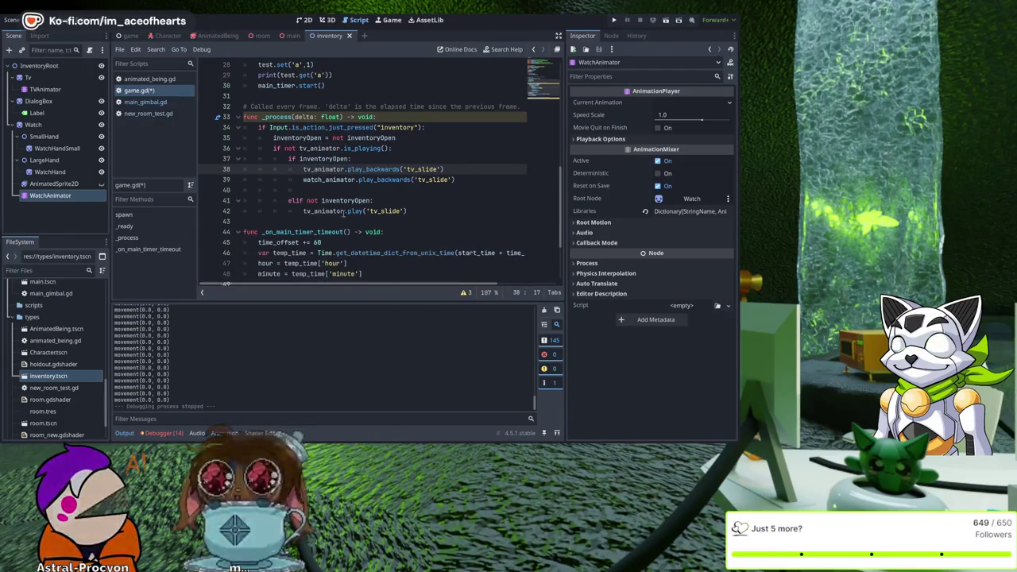
left_click(336, 169)
double_click(326, 169)
Step: Zoom the code text out, then drop a TVAnimator reference into the declarations and undo it
scroll(340, 188, "up", 3)
scroll(340, 188, "up", 6)
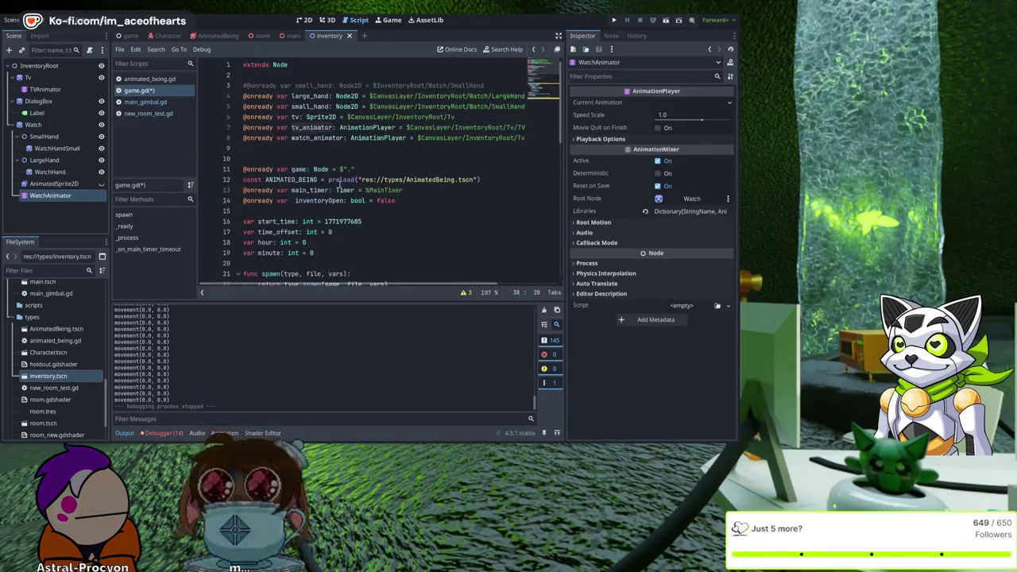
left_click(314, 127)
left_click(401, 150)
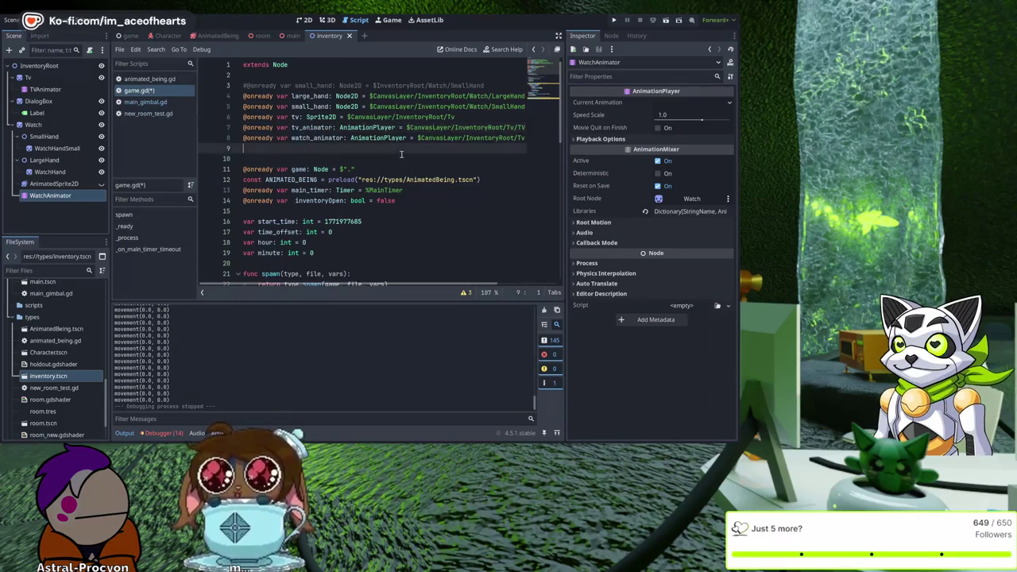
key("ctrl+0")
key("ctrl+minus")
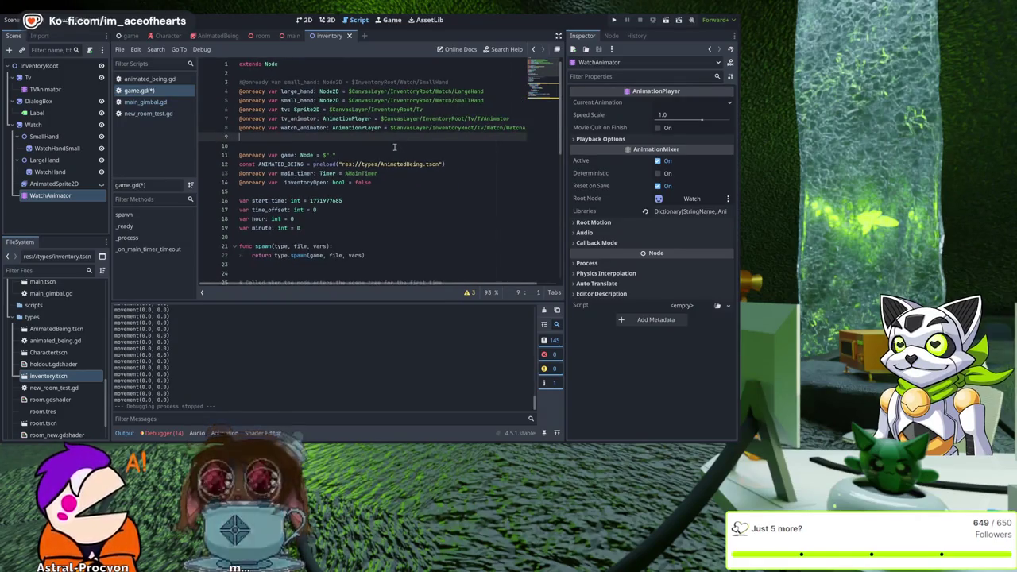
mouse_move(45, 89)
left_mouse_down()
mouse_move(179, 104)
mouse_move(262, 138)
left_mouse_up()
key("ctrl+z")
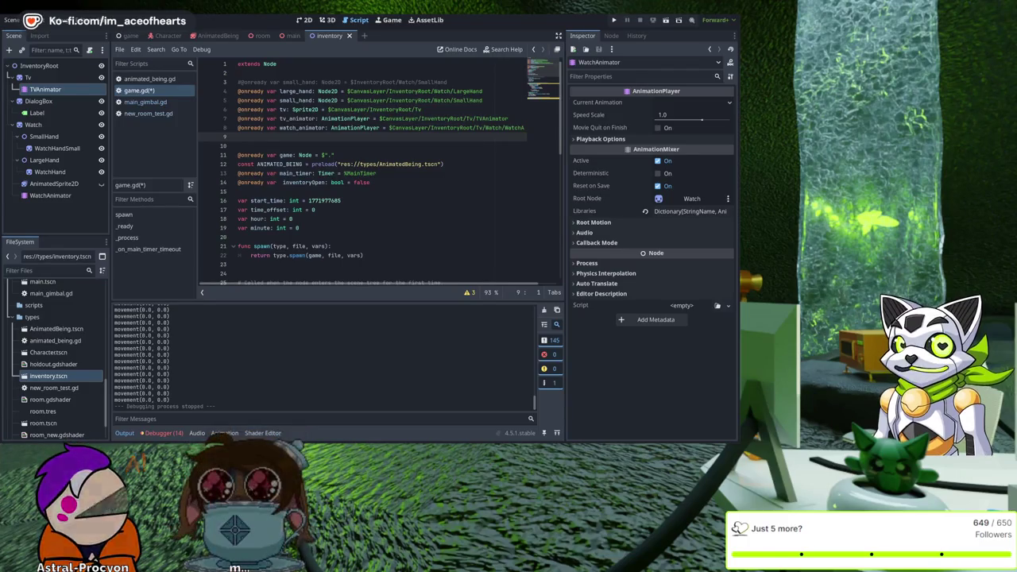
Step: Remove the duplicate dropped TVAnimator declaration and save the script
left_click_drag(45, 89, 346, 145)
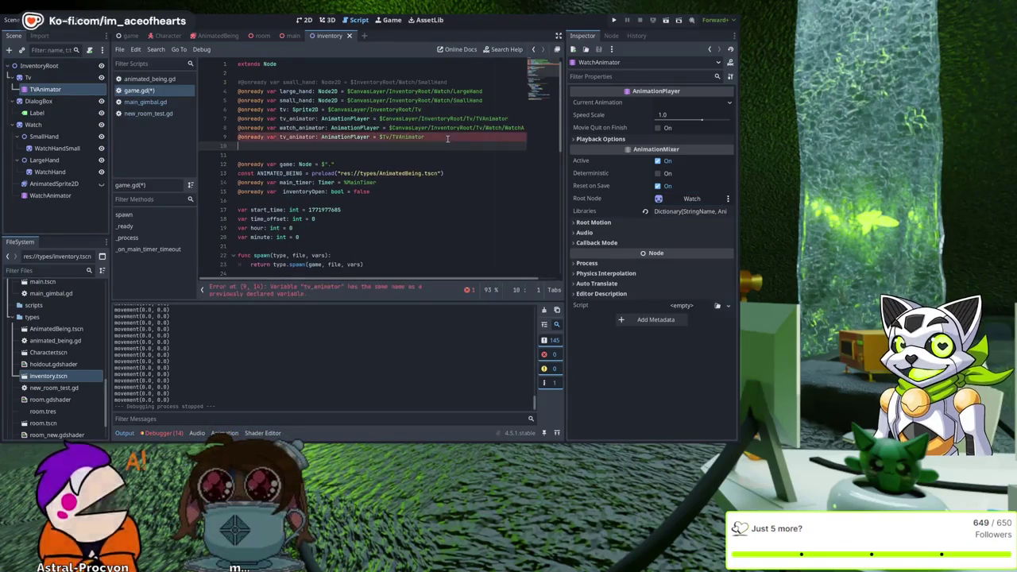
key("ctrl+z")
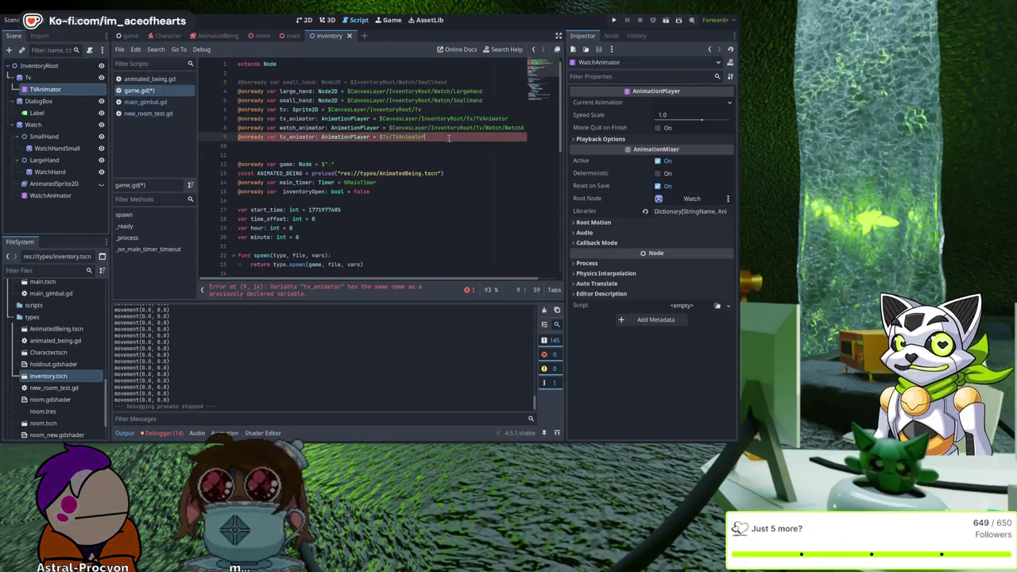
key("BackSpace")
key("ctrl+s")
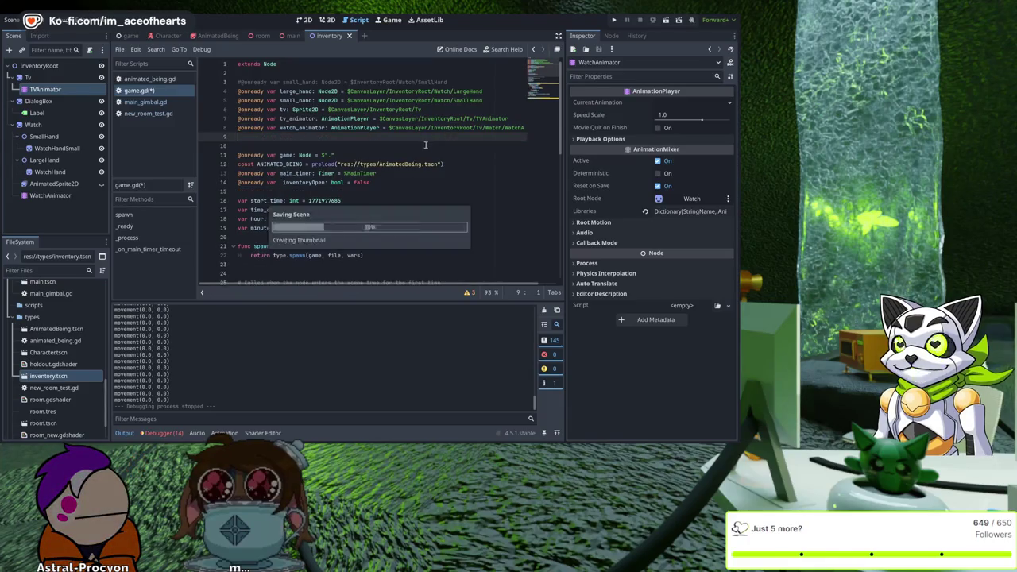
Step: Copy the tv_animator.play line below itself and change the copy to watch_animator
scroll(405, 159, "down", 10)
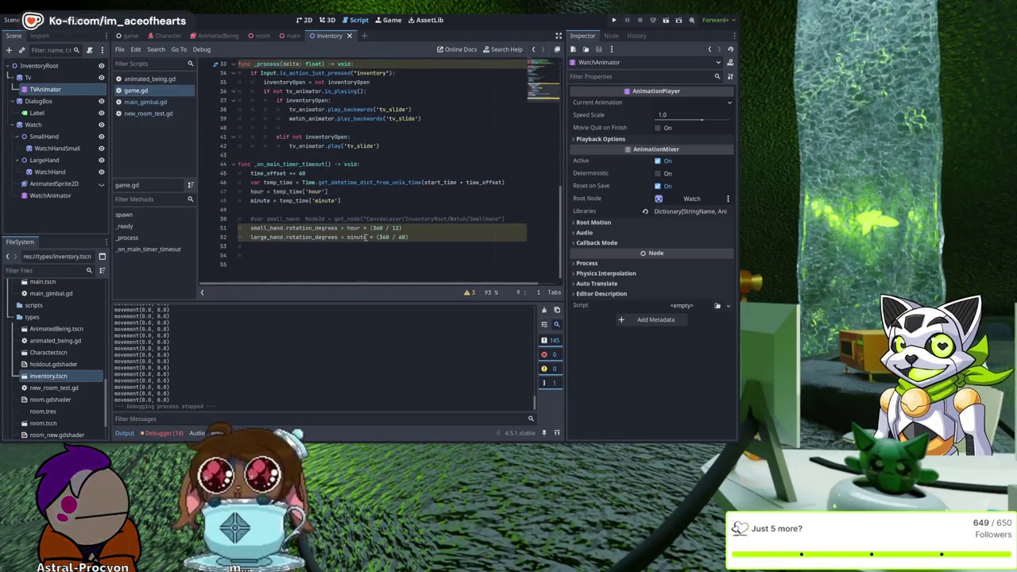
scroll(373, 195, "up", 3)
scroll(346, 200, "up", 6)
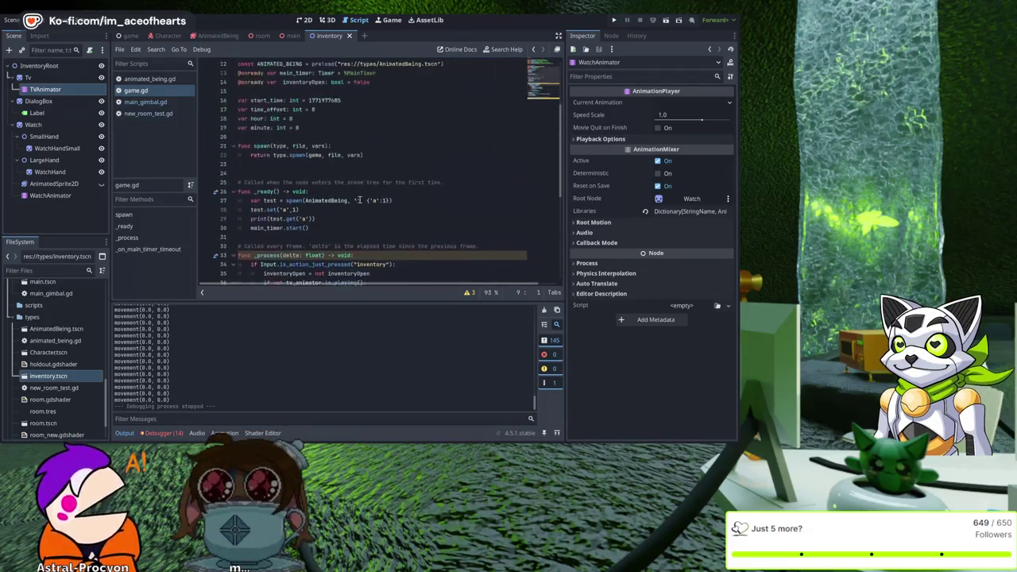
scroll(366, 204, "down", 6)
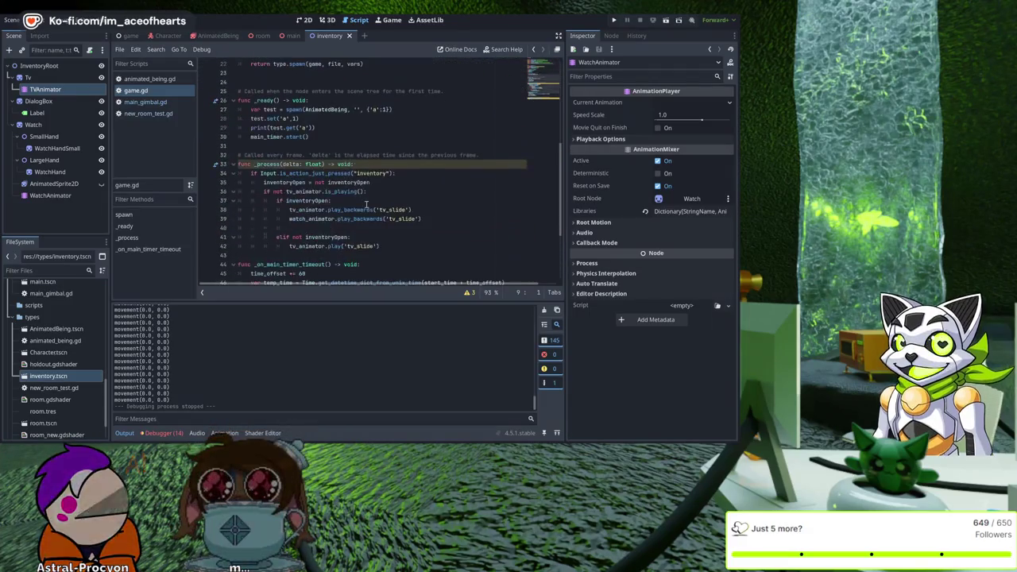
left_click(455, 223)
key("Down")
key("Down")
key("Down")
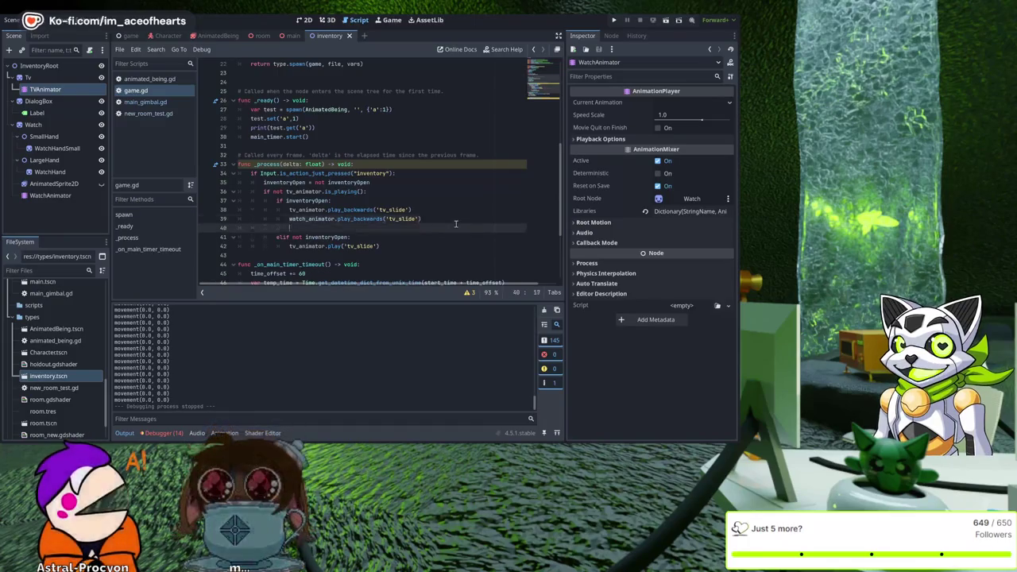
key("Home")
key("shift+End")
key("Down")
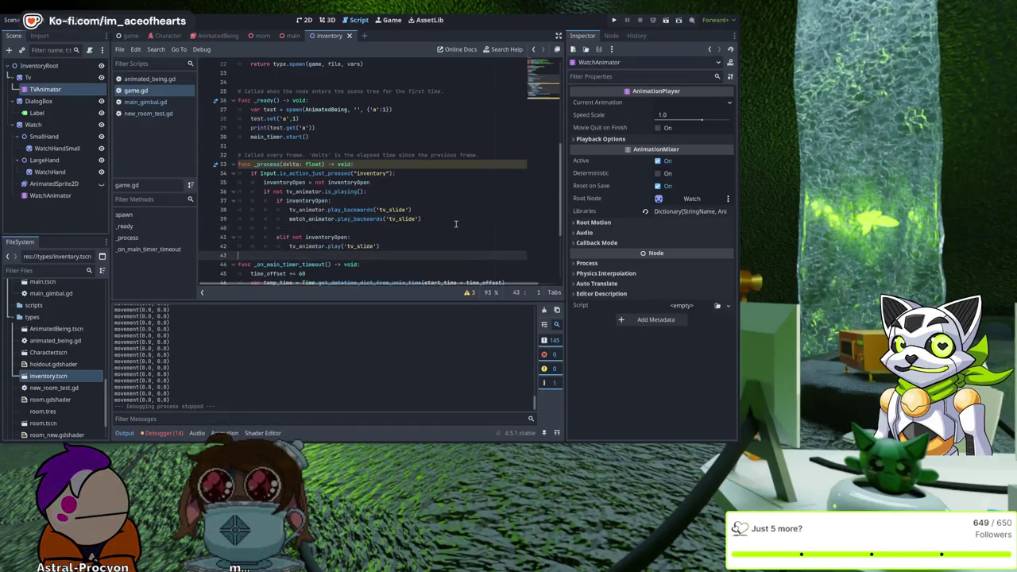
key("Home")
key("ctrl+shift+Right")
type("watch_animator")
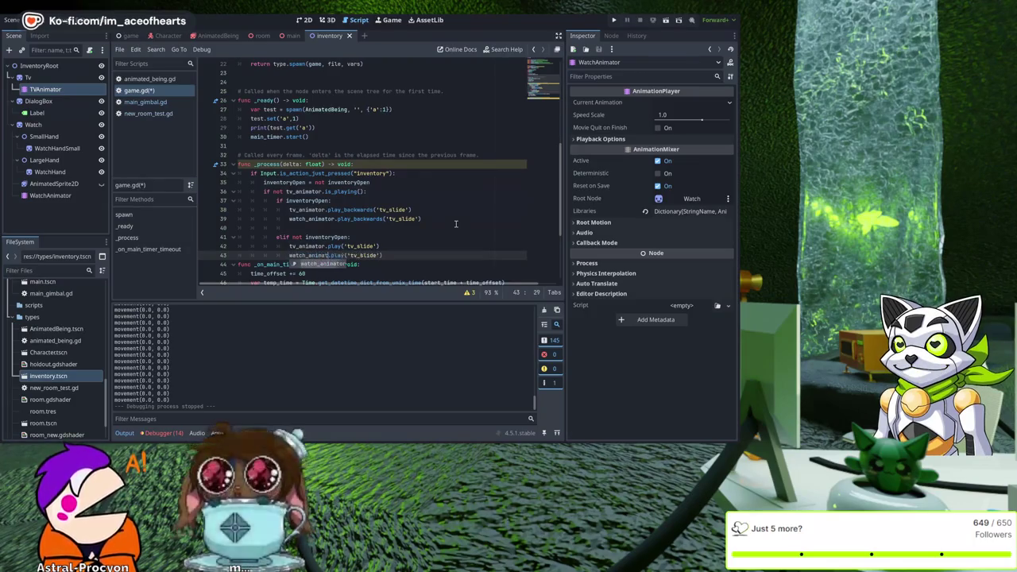
key("Up")
Step: Set the animation name to 'watch_slide' on lines 43 and 39, then save
key("Home")
key("Home")
key("Down")
key("End")
key("Return")
key("Up")
type("atc")
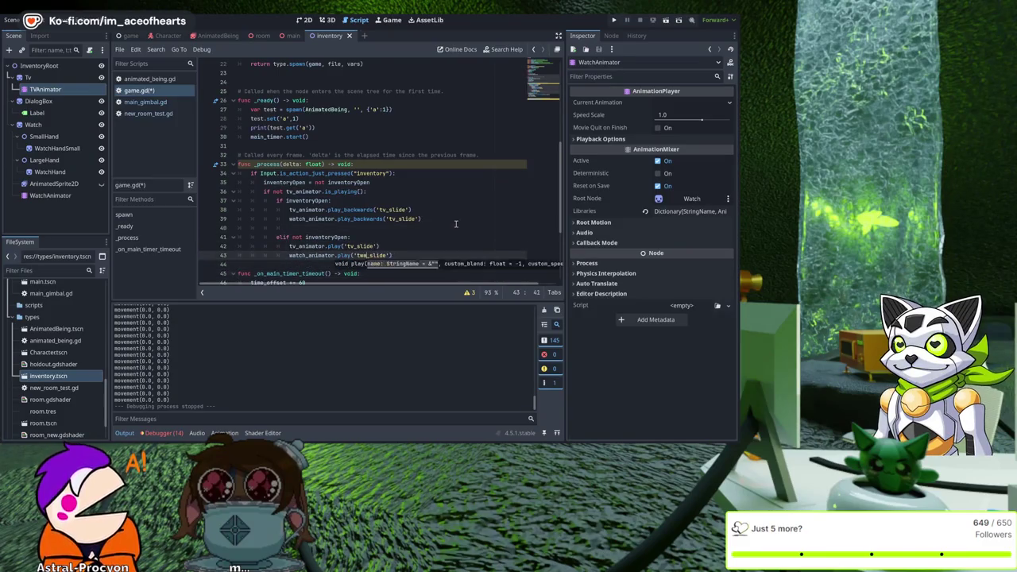
type("h")
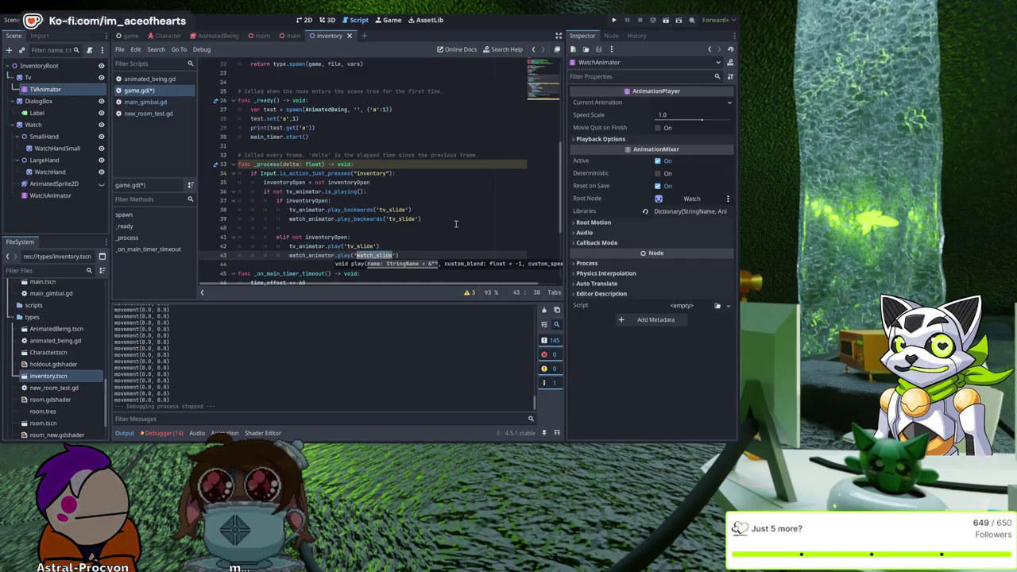
double_click(405, 219)
type("watch_slide")
key("ctrl+s")
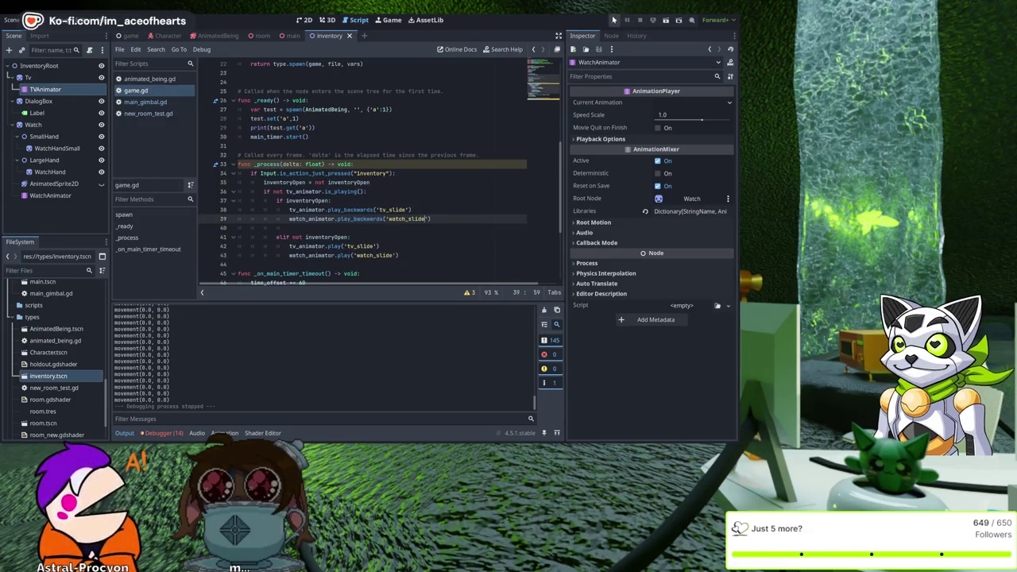
Step: Run the game, press i to toggle the inventory, then inspect the script's animator declarations
left_click(614, 19)
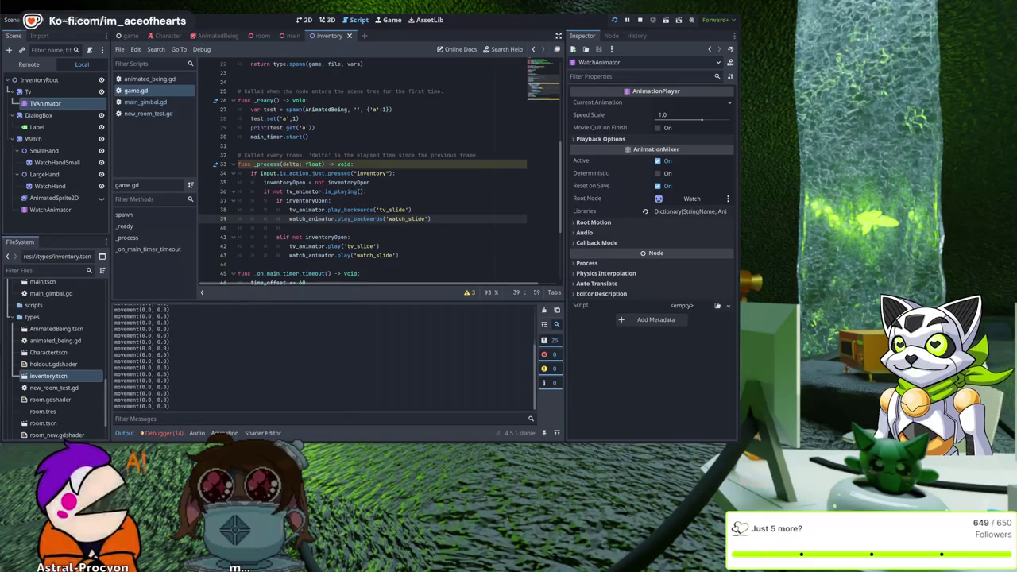
key("i")
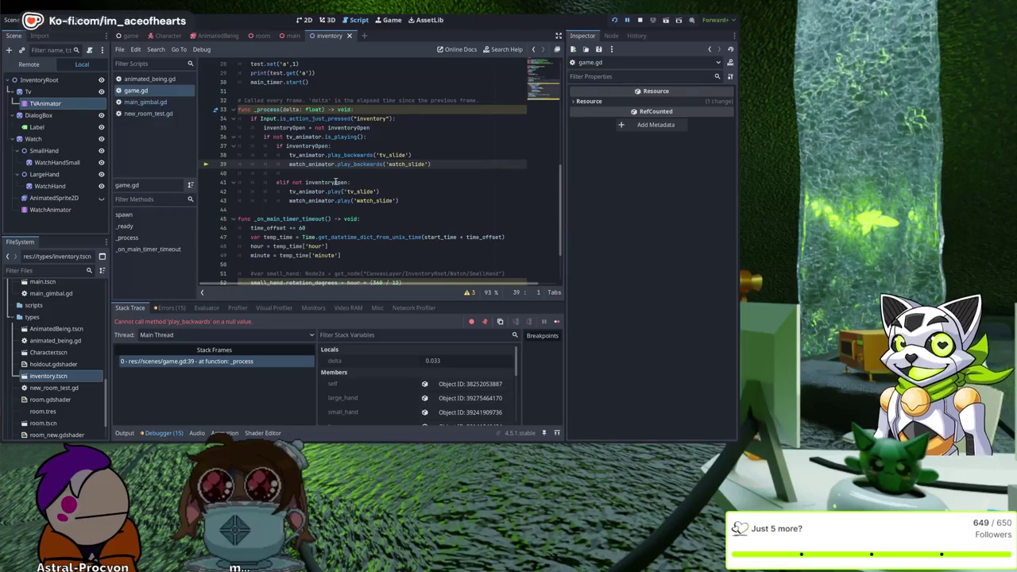
scroll(358, 173, "up", 1)
scroll(358, 174, "up", 8)
left_click(409, 136)
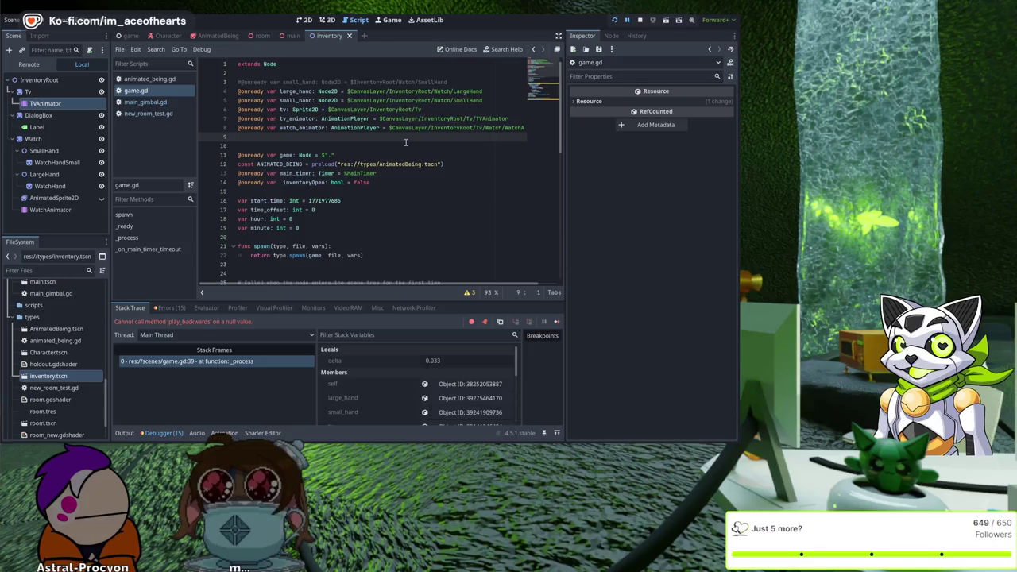
scroll(406, 141, "down", 1, "ctrl")
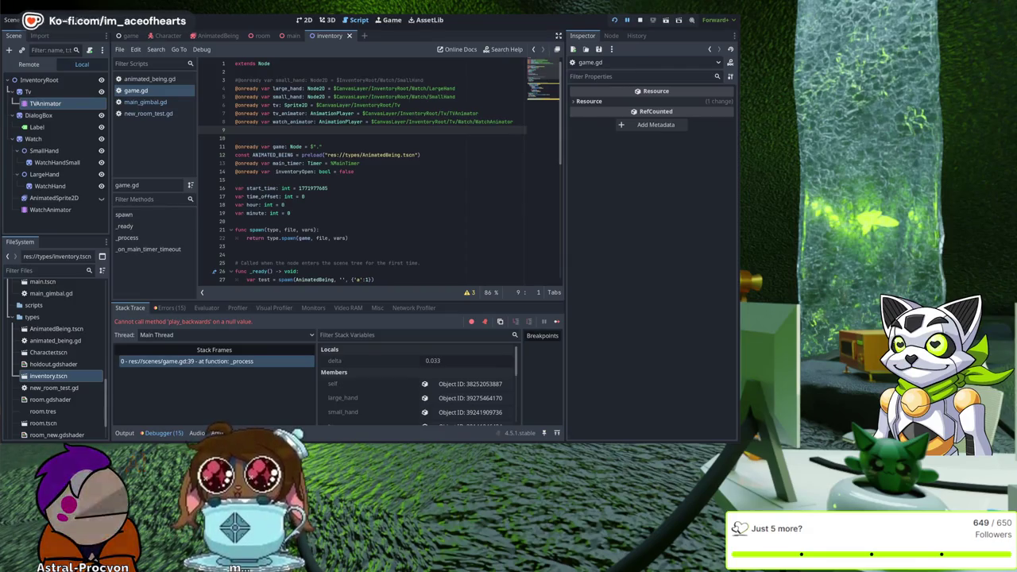
left_click(423, 245)
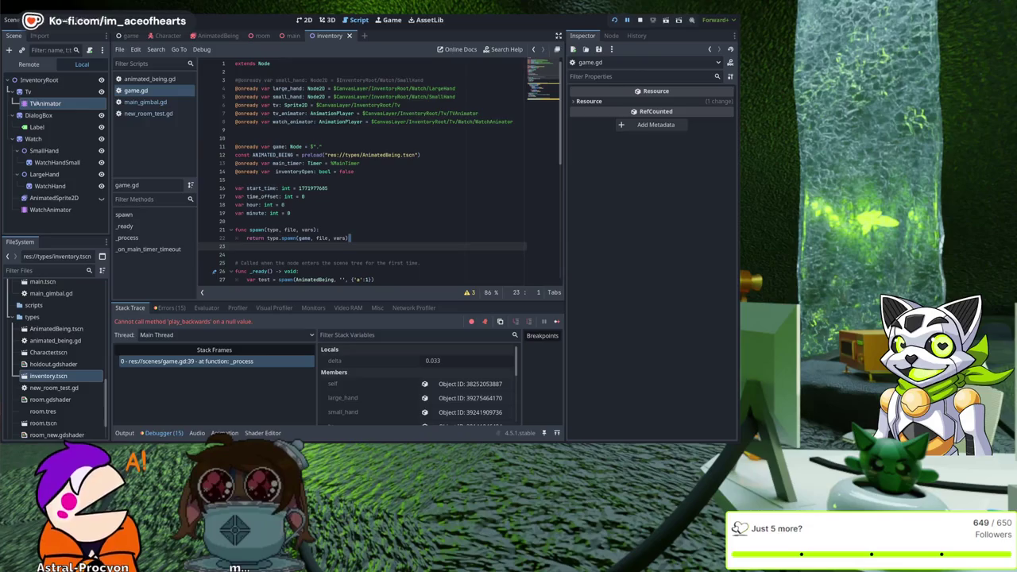
Step: Open the watch_slide animation timeline and stop the running game
left_click(322, 150)
key("F8")
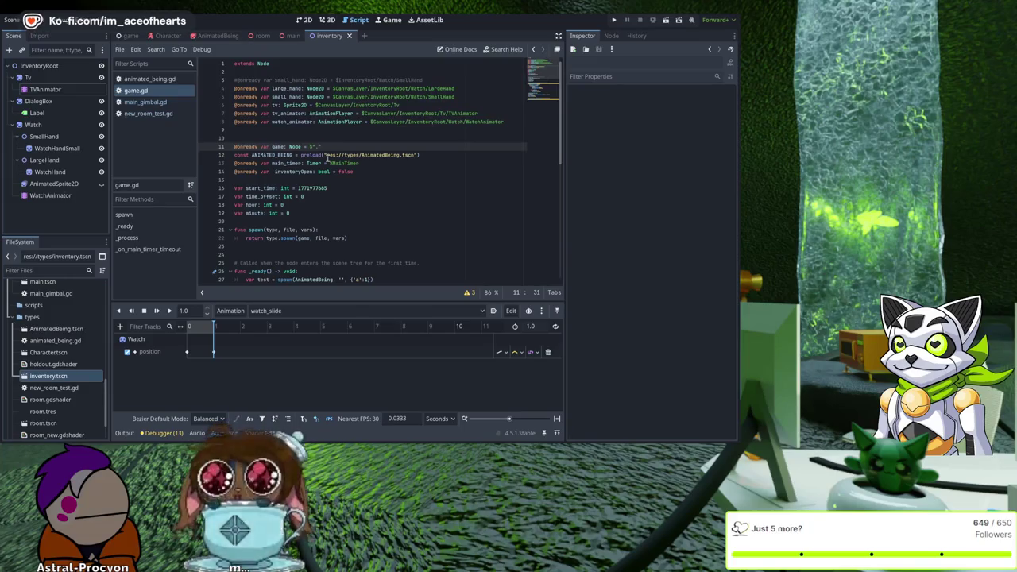
scroll(324, 159, "up", 4)
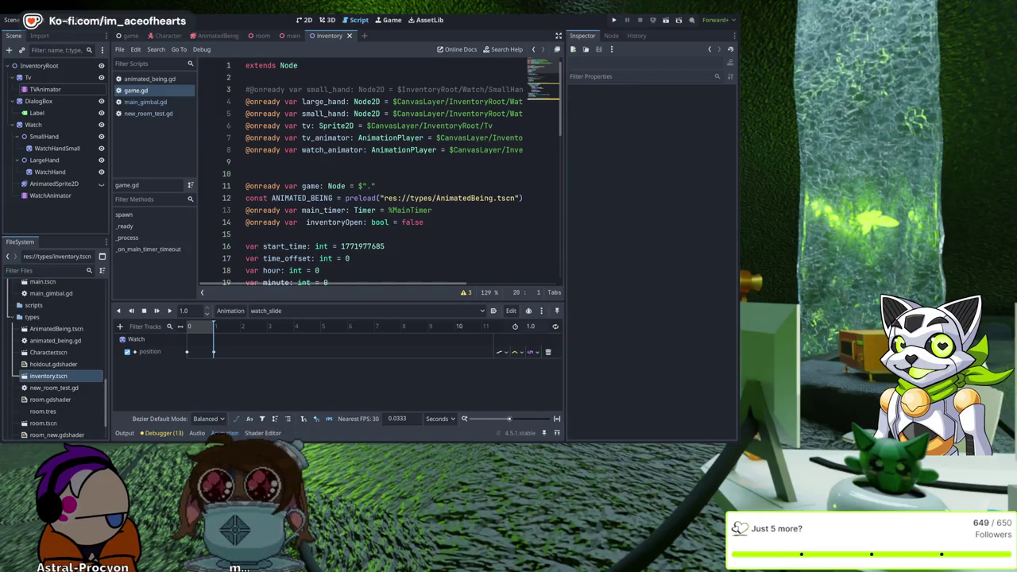
scroll(381, 174, "down", 8)
Step: Look over the game.gd timer code, then run the project and stop it with F8
scroll(381, 167, "down", 5)
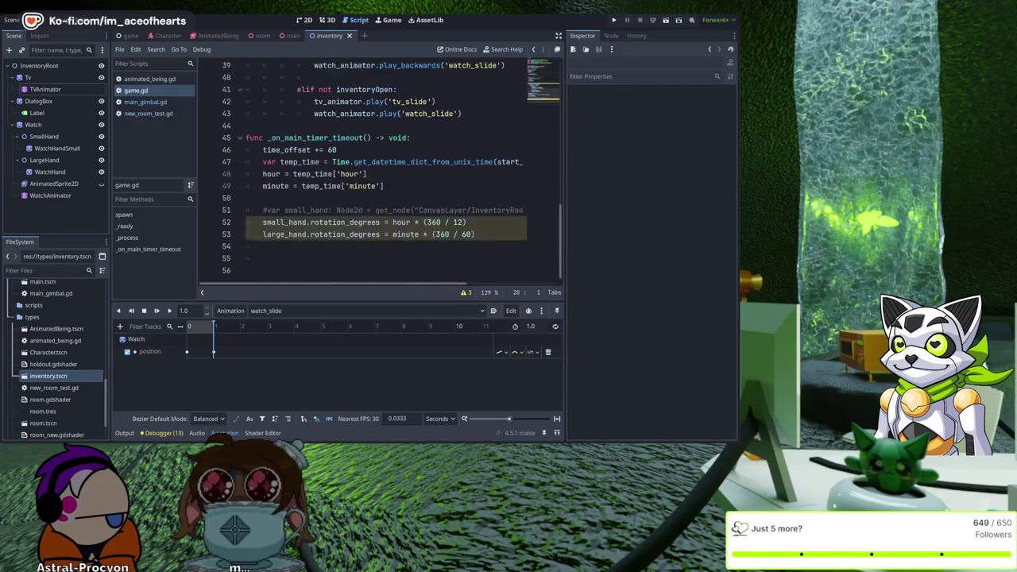
left_click(467, 175)
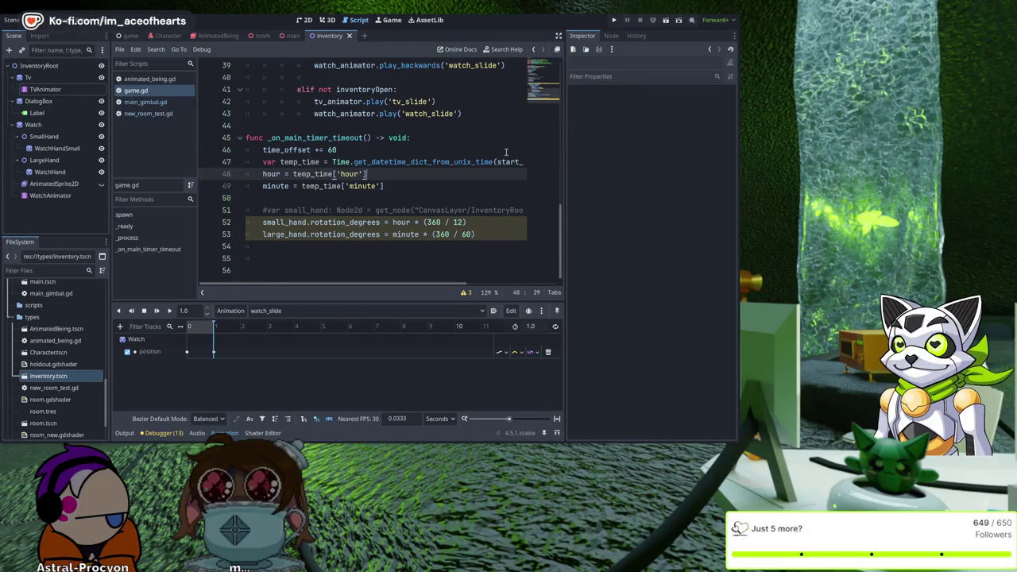
left_click(610, 105)
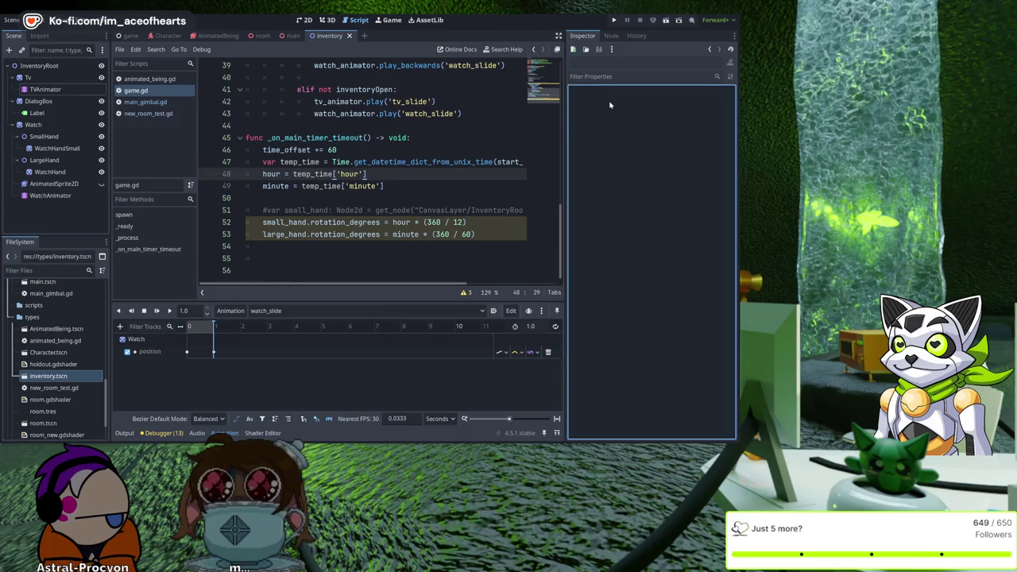
left_click(488, 127)
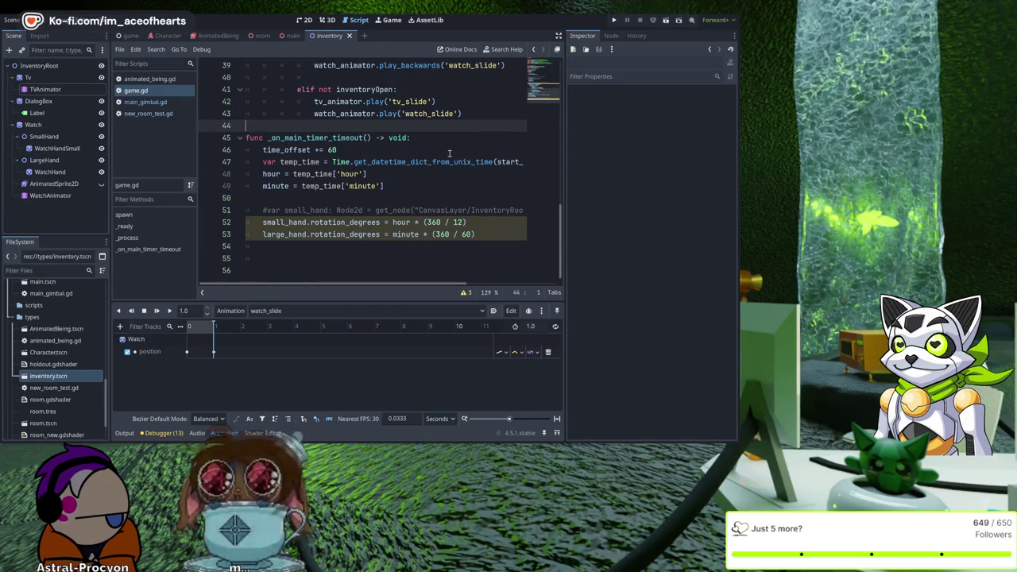
scroll(448, 154, "up", 3)
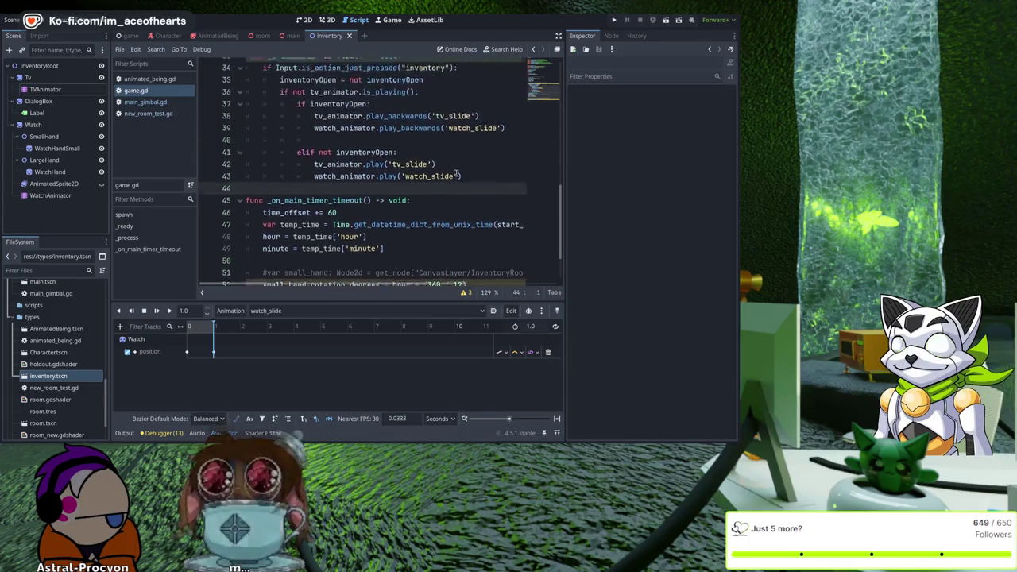
left_click(612, 19)
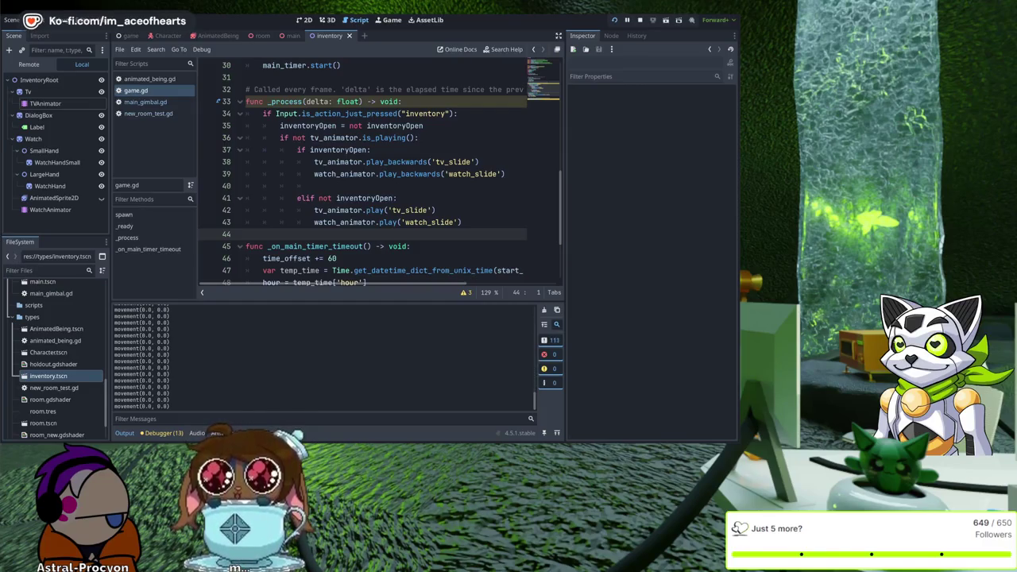
key("F8")
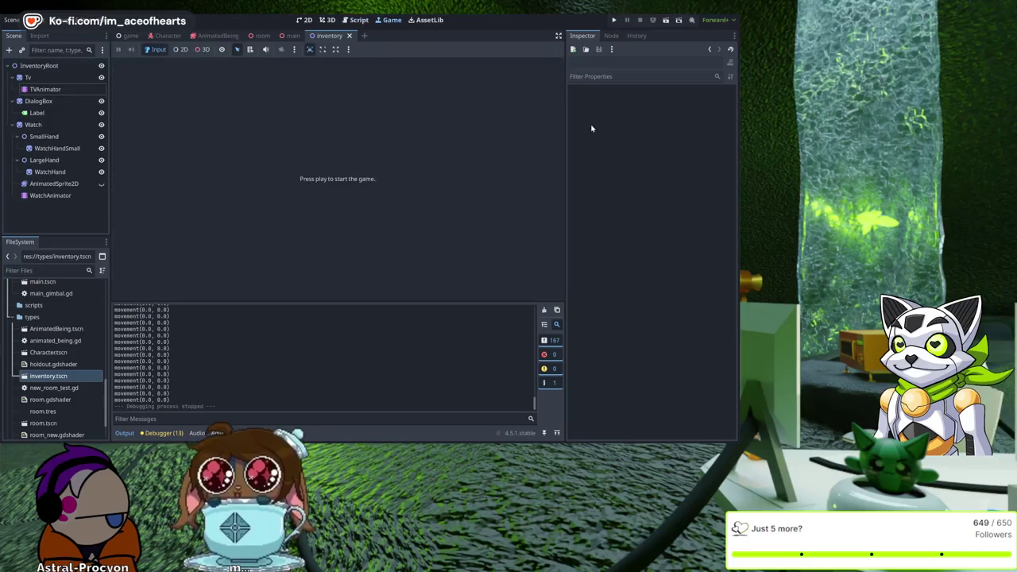
Step: Move tv_slide's end position keyframe from 2.0 to 0.5 seconds and save the scene
key("alt+s")
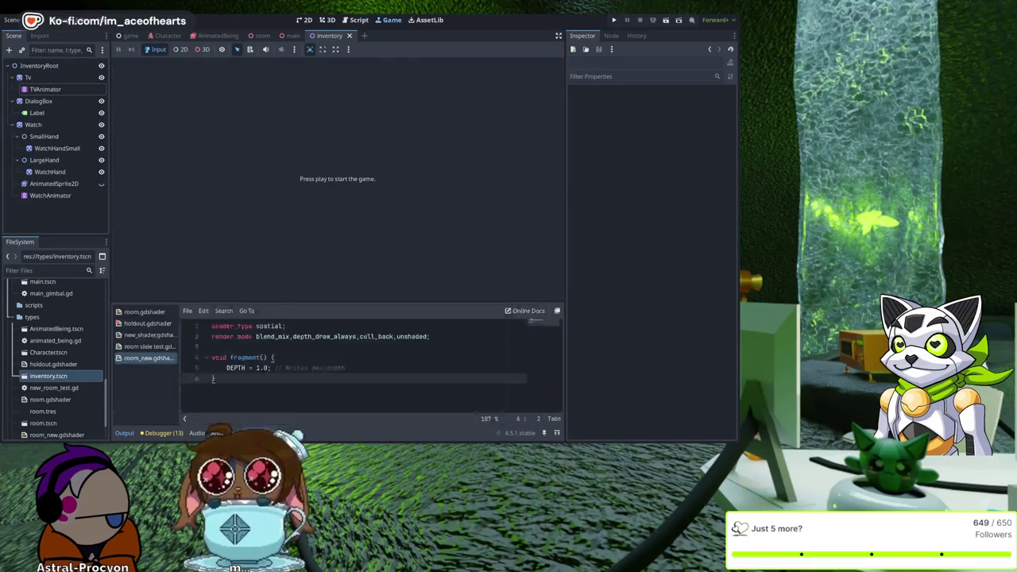
key("alt+n")
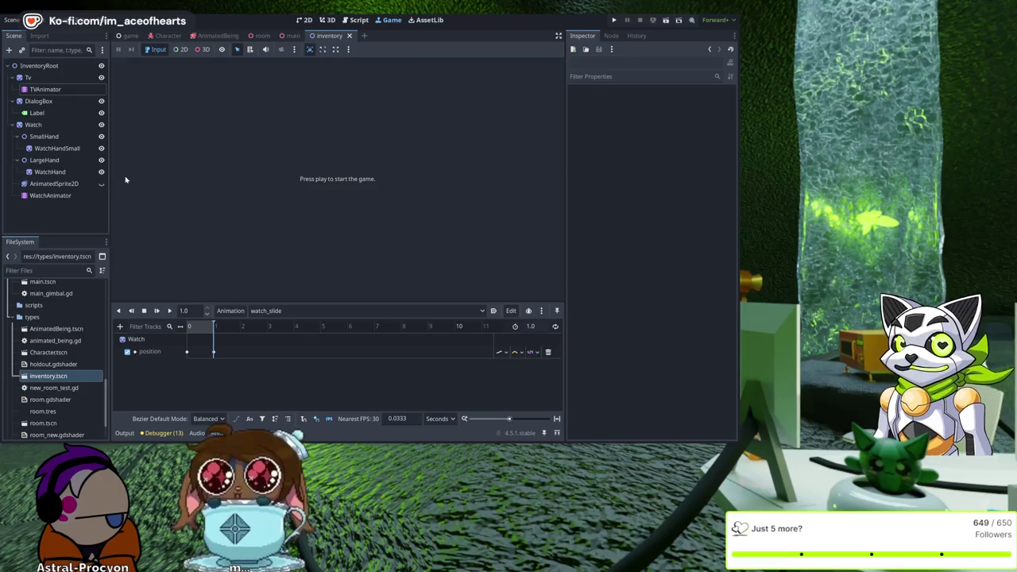
left_click(67, 199)
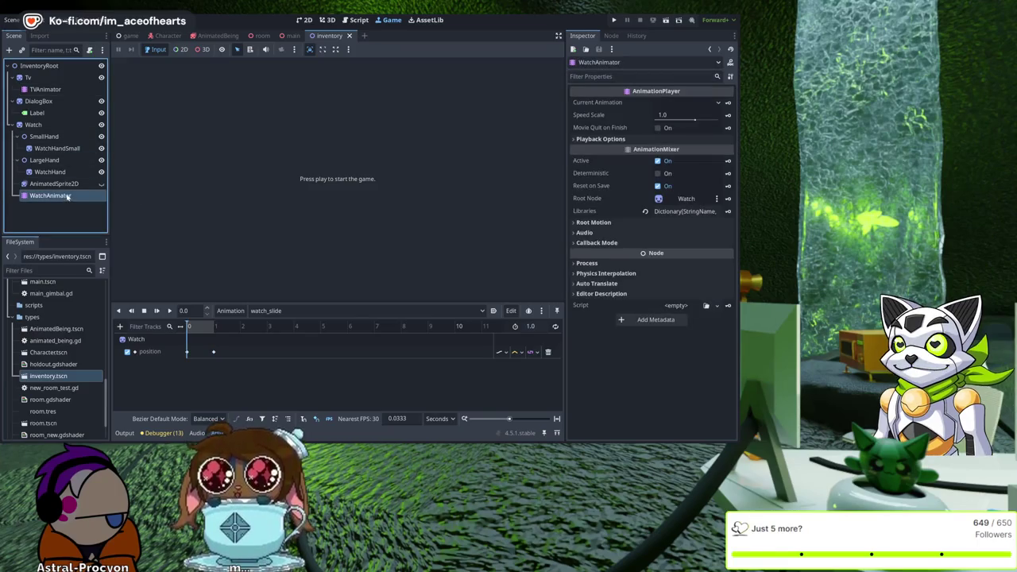
left_click(55, 89)
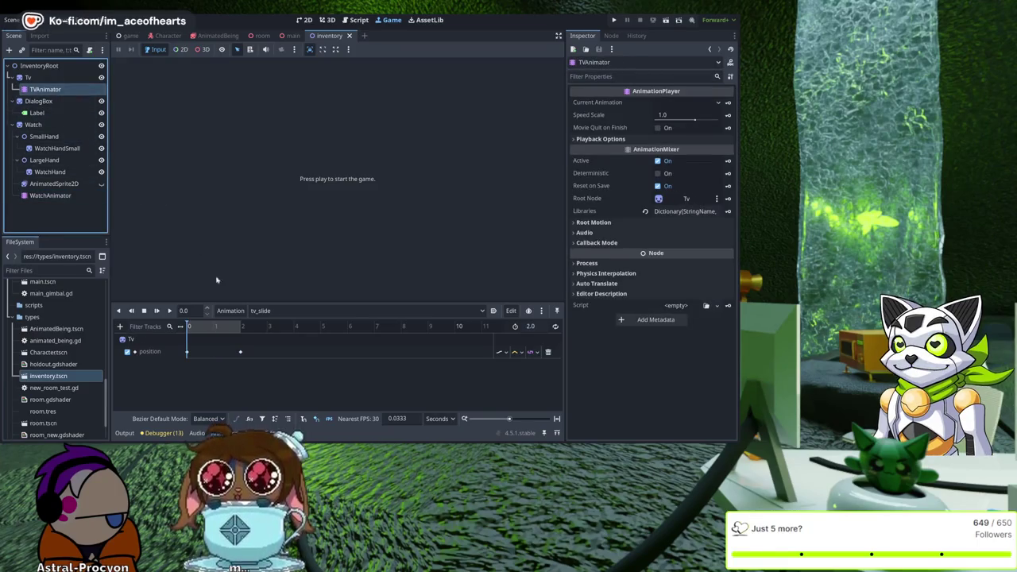
left_click(242, 342)
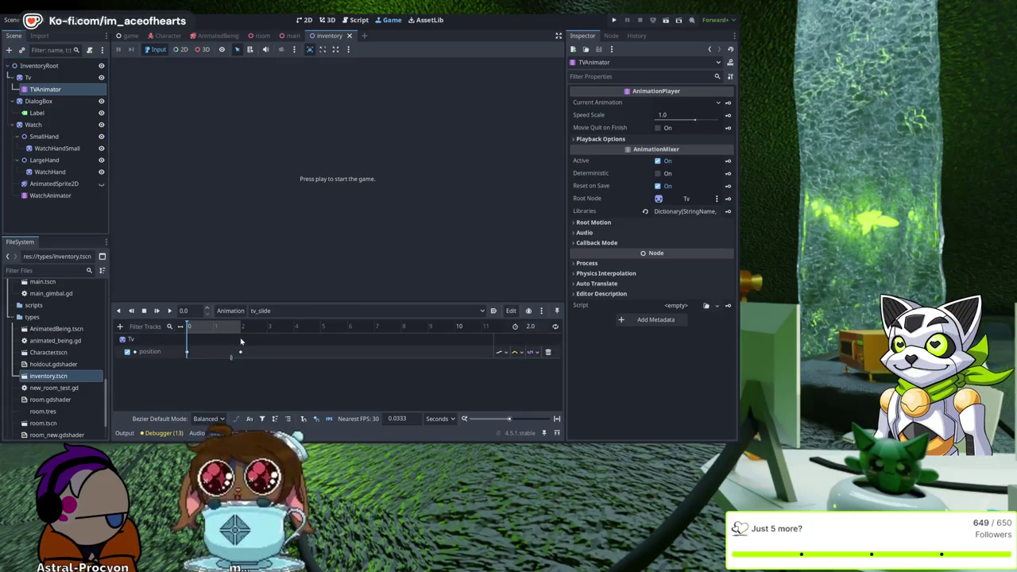
left_click(241, 352)
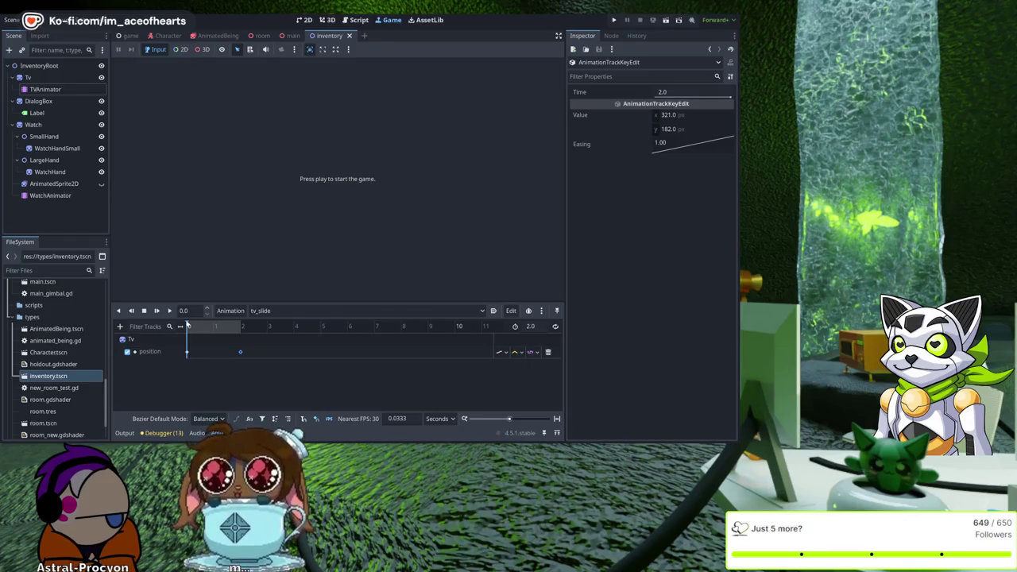
type("0.23")
double_click(194, 311)
type("0.5")
key("Return")
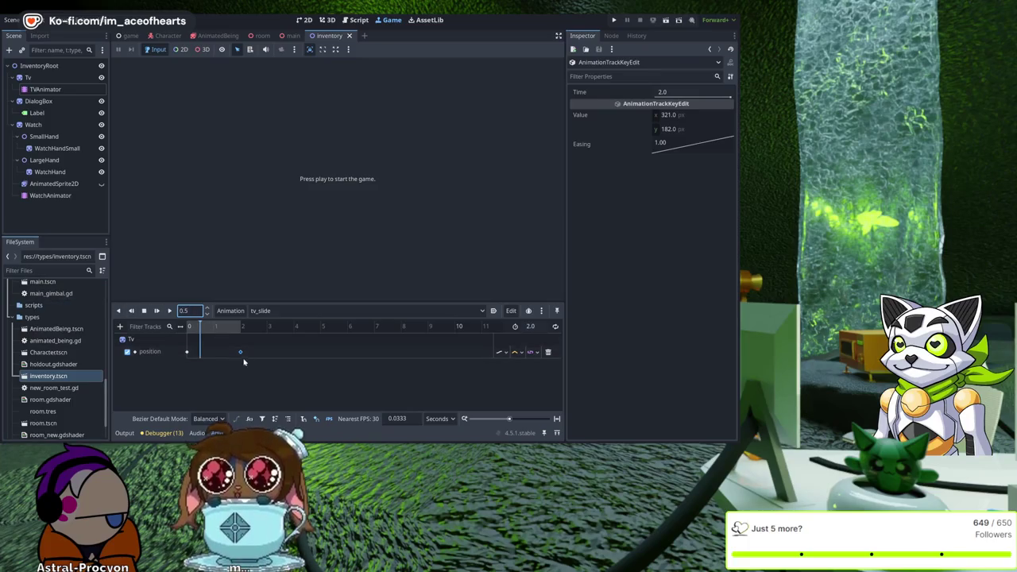
left_click_drag(240, 352, 200, 353)
left_click(204, 372)
key("ctrl+s")
Step: Move watch_slide's position keyframe to 0.5 seconds, save, and run the game
left_click(38, 197)
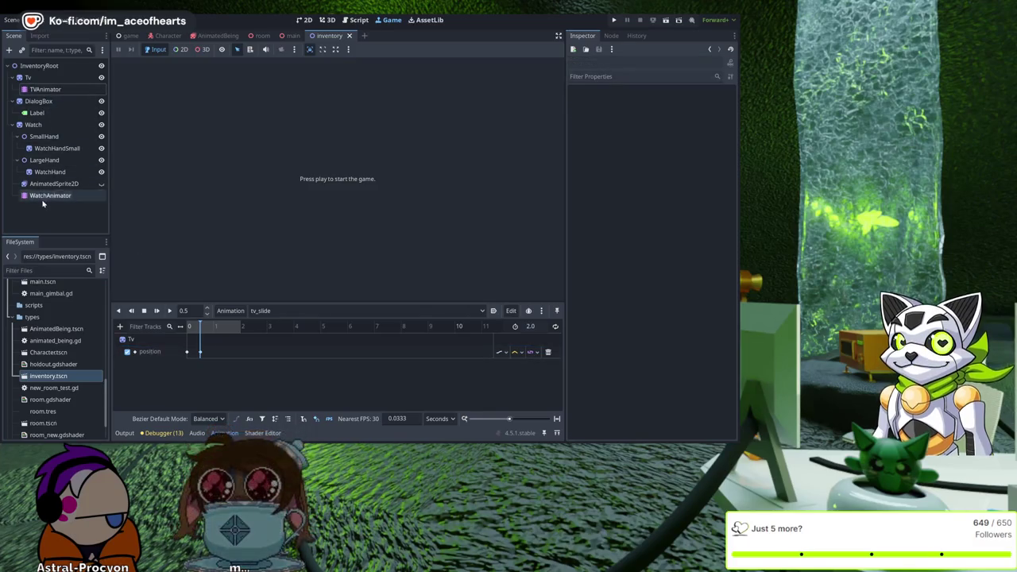
left_click(196, 312)
type("5")
key("Return")
left_click(198, 353)
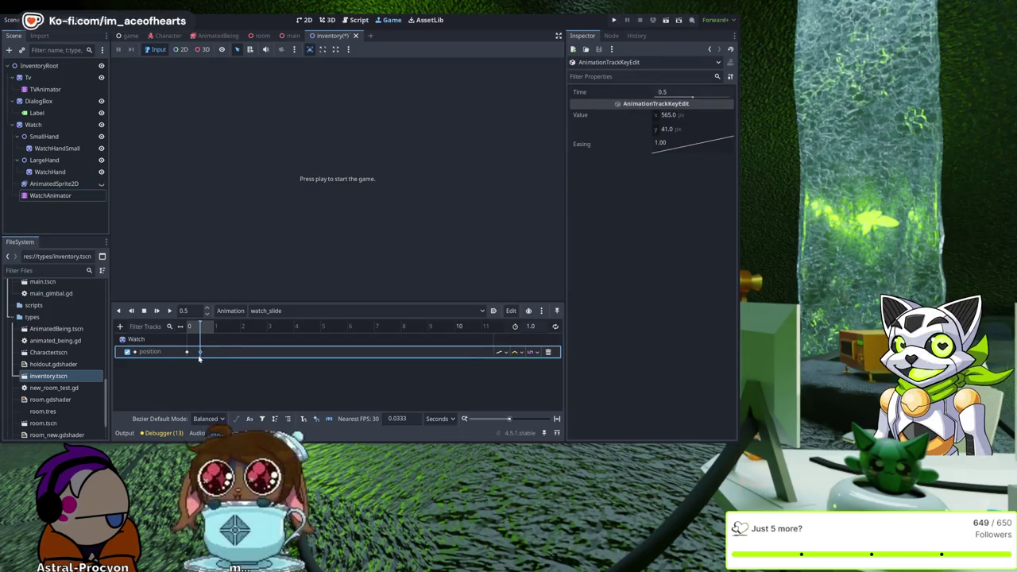
left_click(200, 365)
key("ctrl+s")
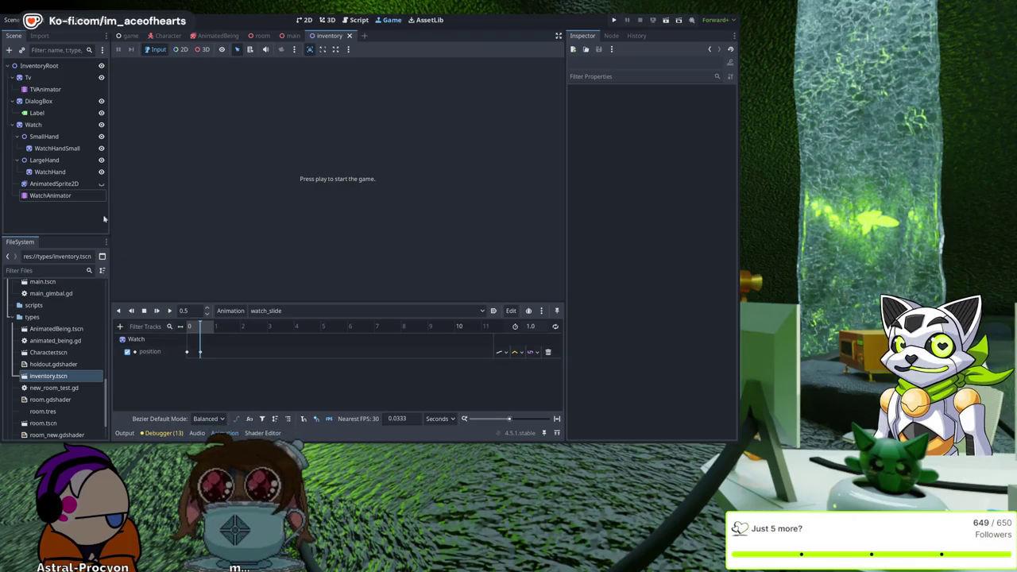
left_click(45, 89)
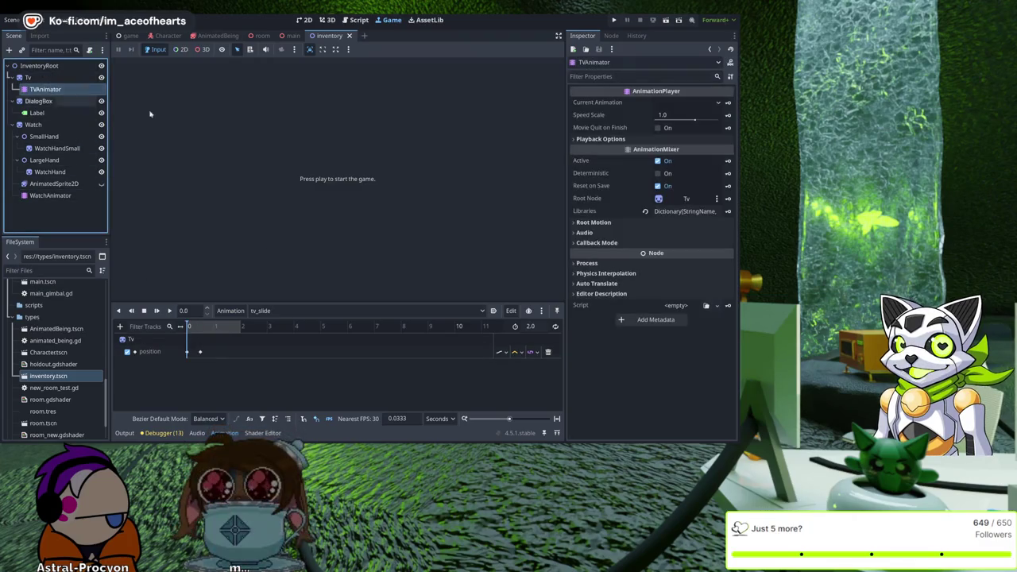
left_click(615, 20)
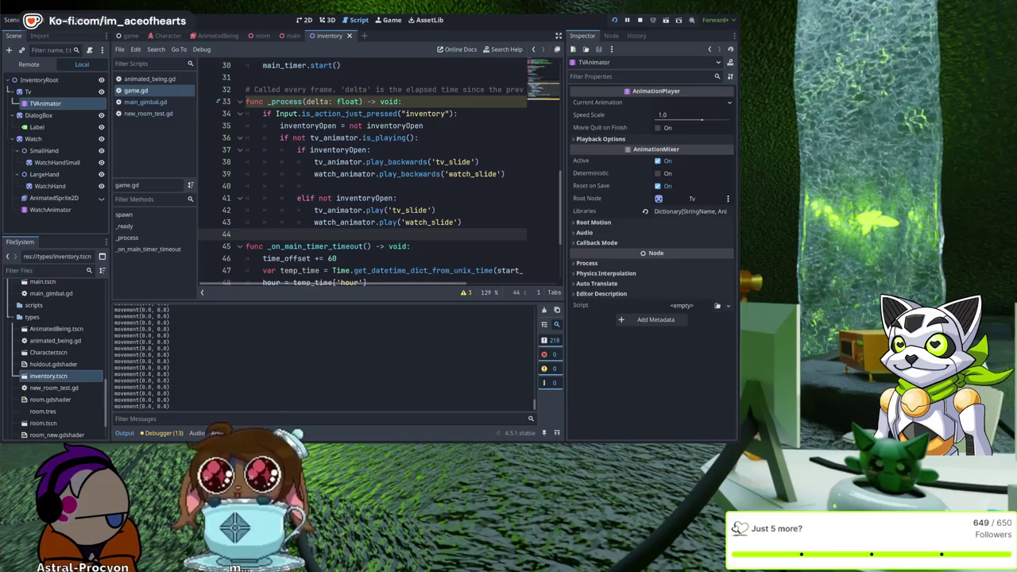
Step: Stop the running game with F8
key("F8")
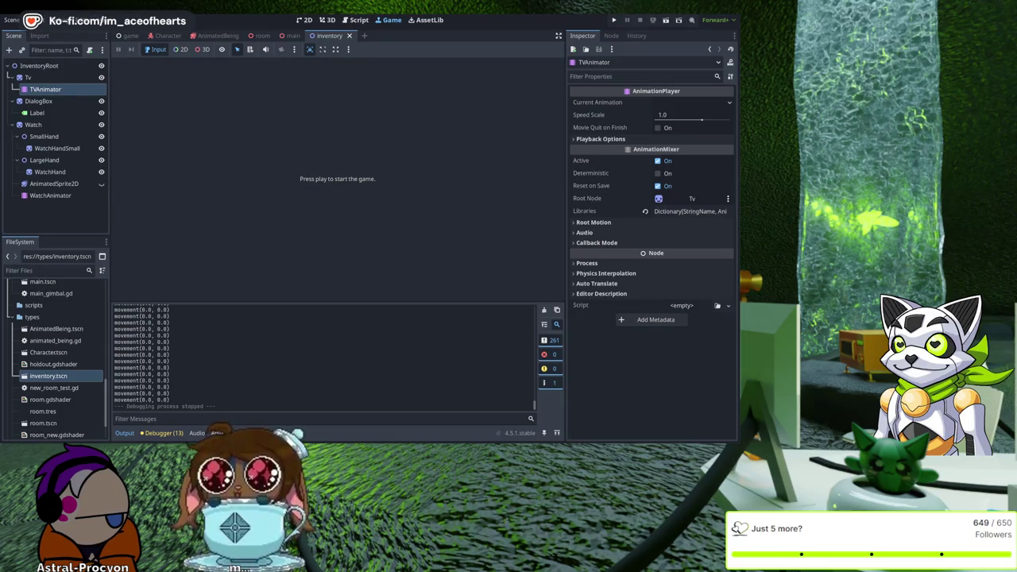
Step: Switch the bottom panel from the output log to the tv_slide Animation timeline
left_click(261, 433)
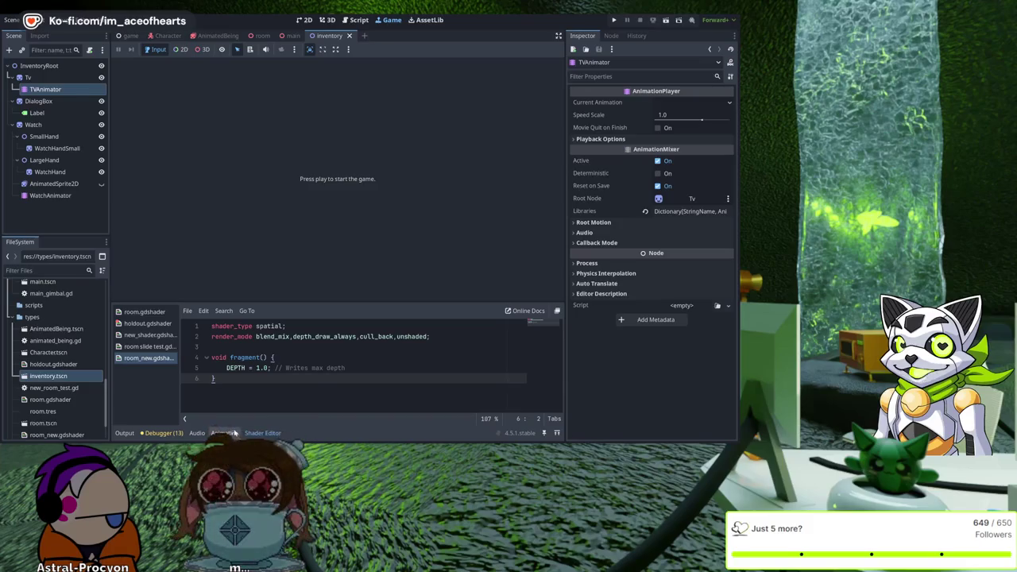
left_click(224, 433)
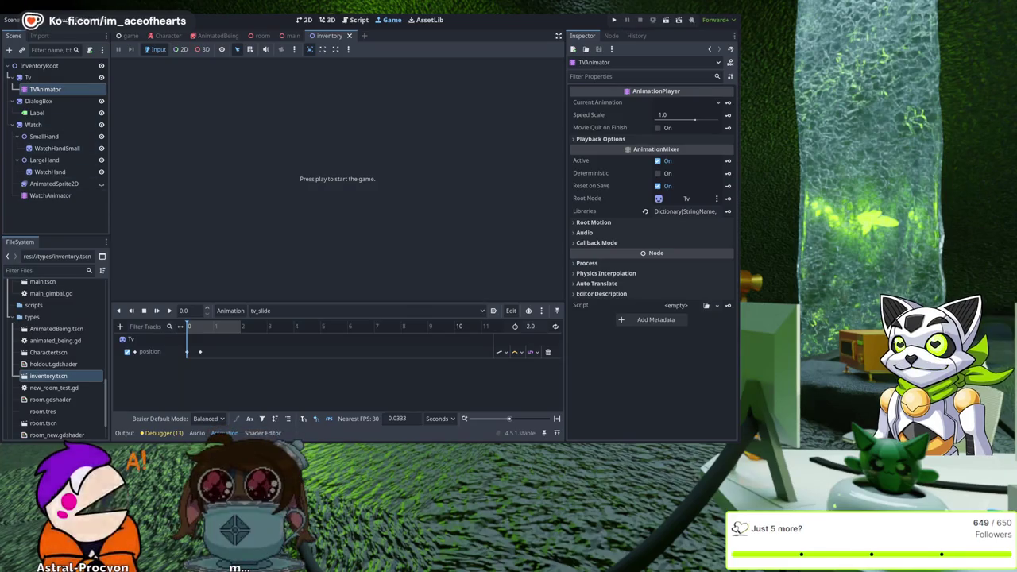
Step: Select WatchAnimator and run the game to watch the TV and clock slide out and back
left_click(50, 195)
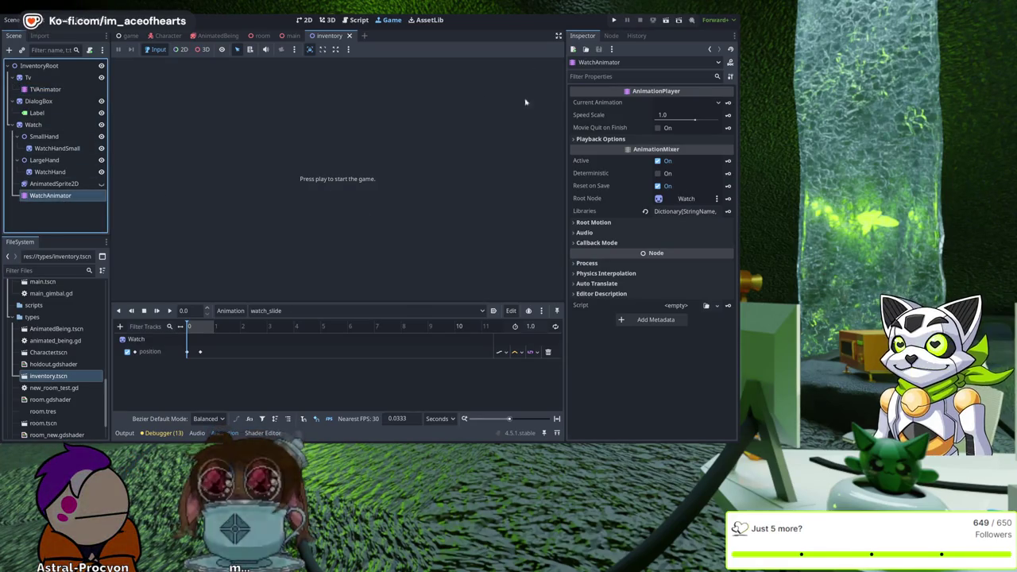
key("F5")
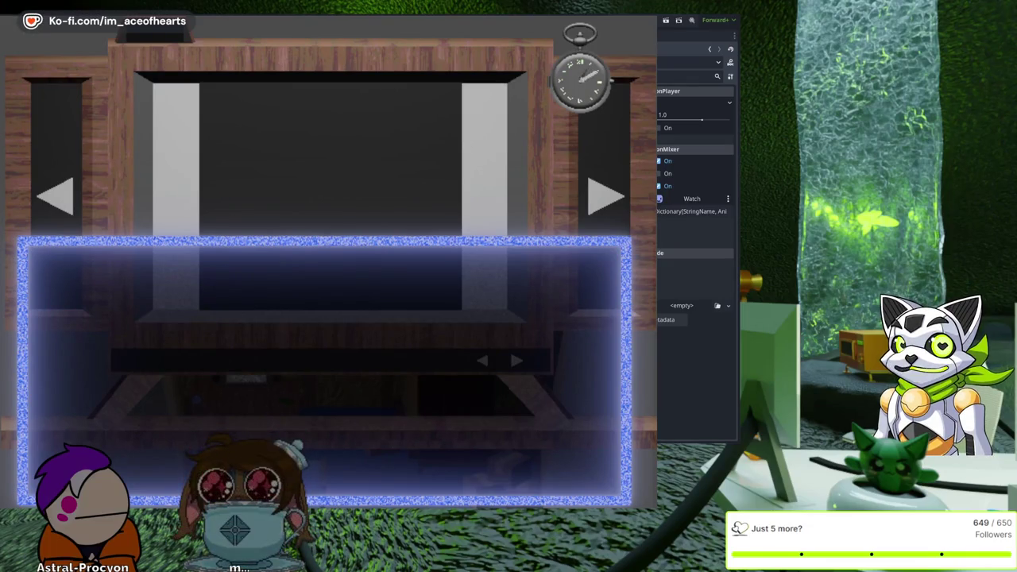
Step: Stop the running game and launch it again for another test
key("F8")
key("F5")
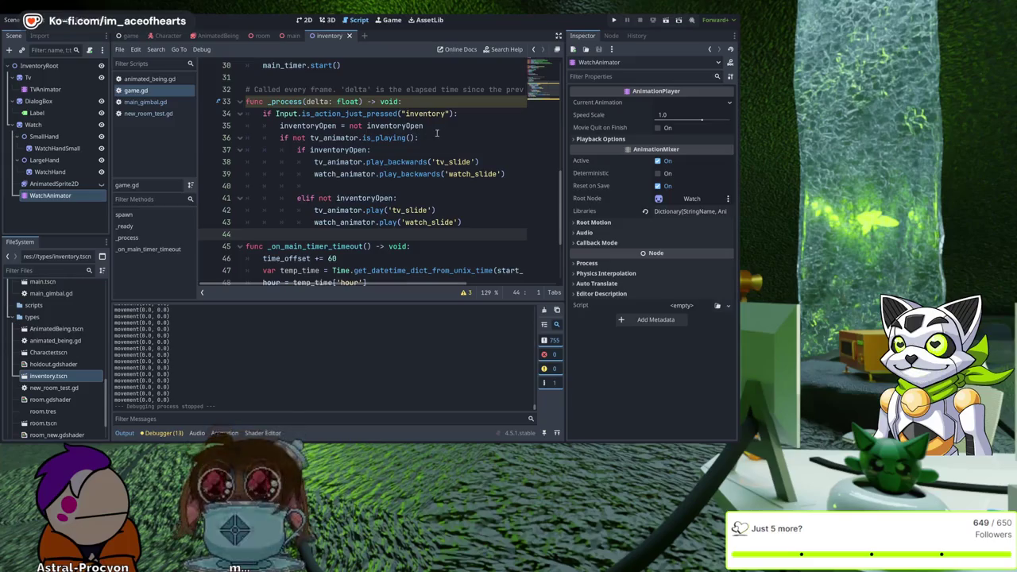
Step: Change inventoryOpen's default value from false to true
scroll(429, 131, "up", 1)
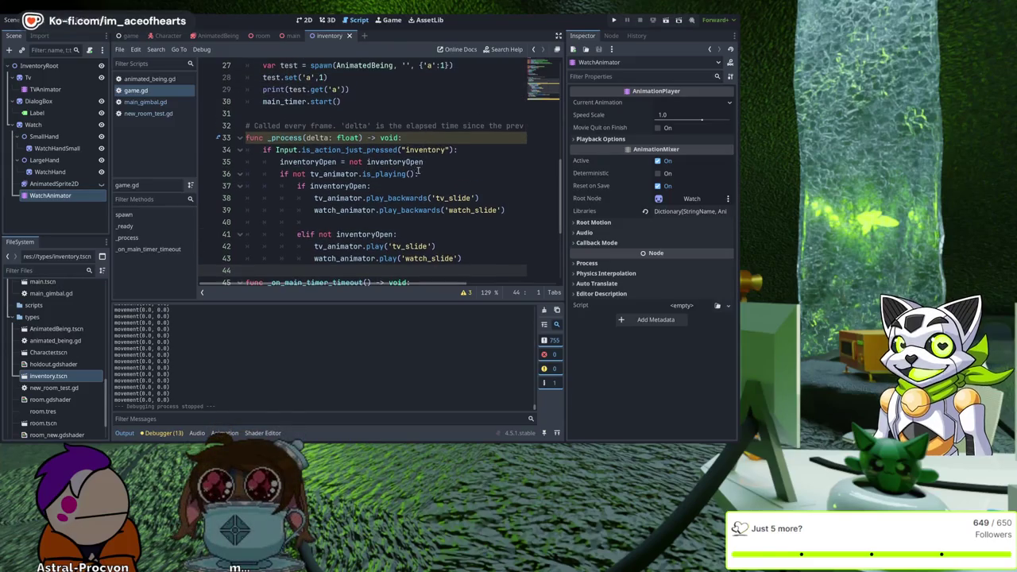
scroll(418, 172, "up", 9)
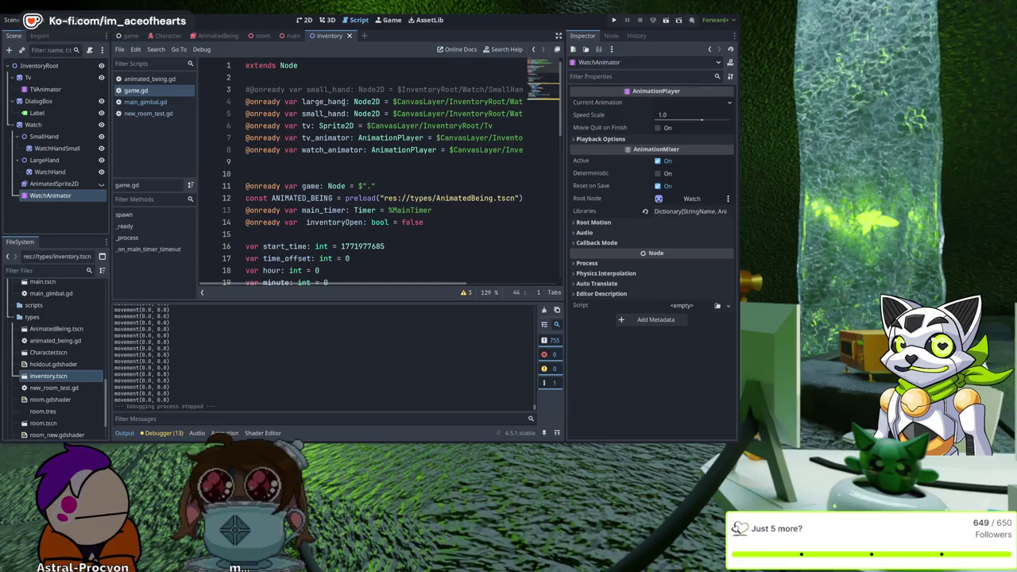
double_click(418, 225)
type("tru")
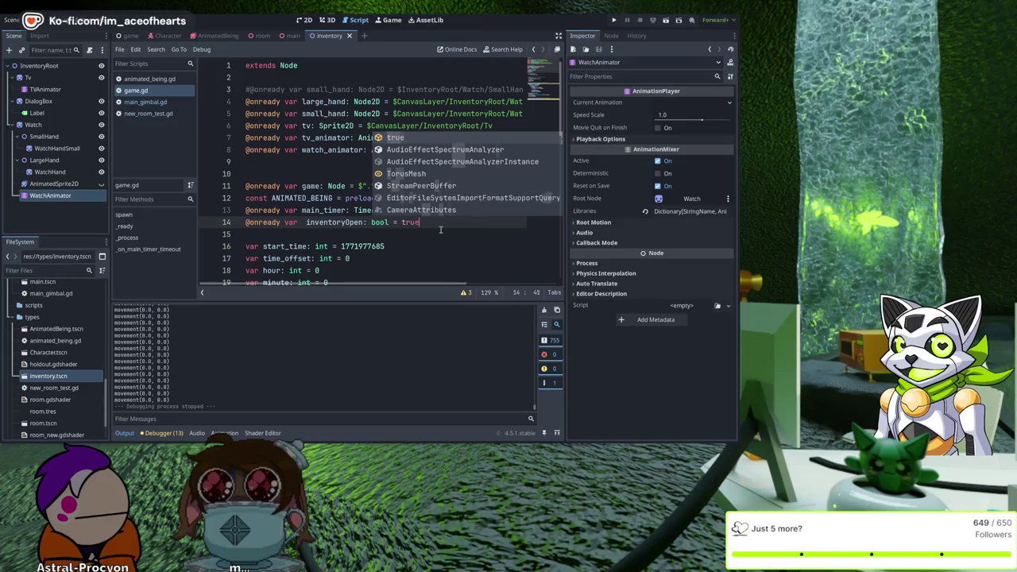
type("e")
Step: Extend line 36's condition with 'and watch_animator.is_playing()' and save the script
scroll(467, 222, "down", 8)
scroll(467, 215, "down", 3)
scroll(429, 202, "up", 2)
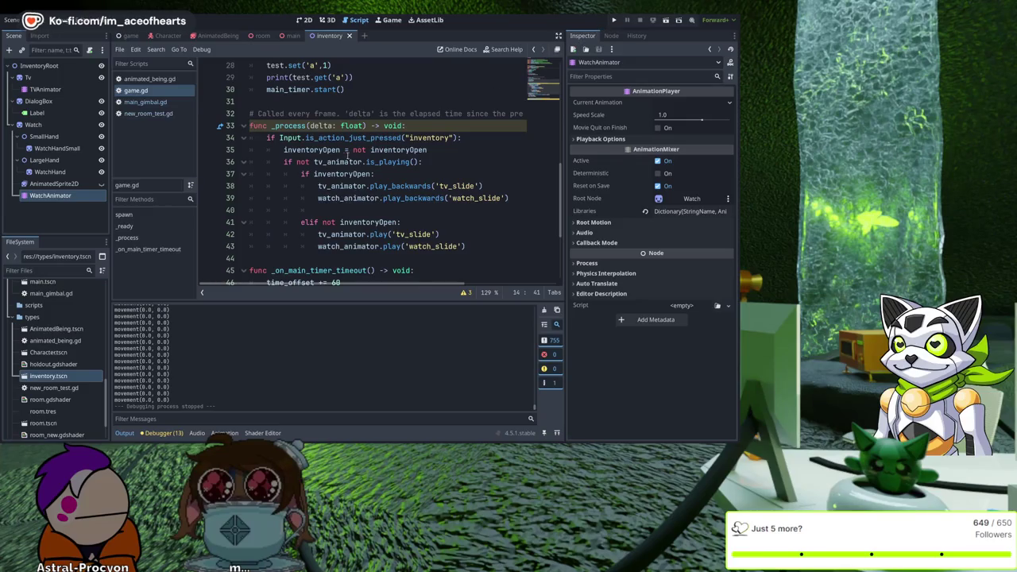
left_click(421, 162)
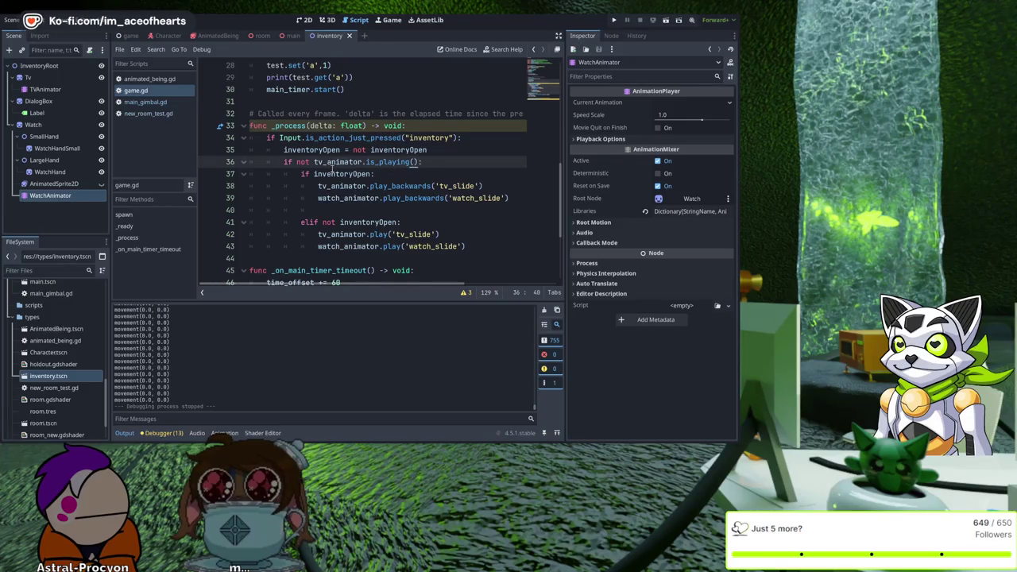
type("and tv_animator.is_playing()")
double_click(436, 162)
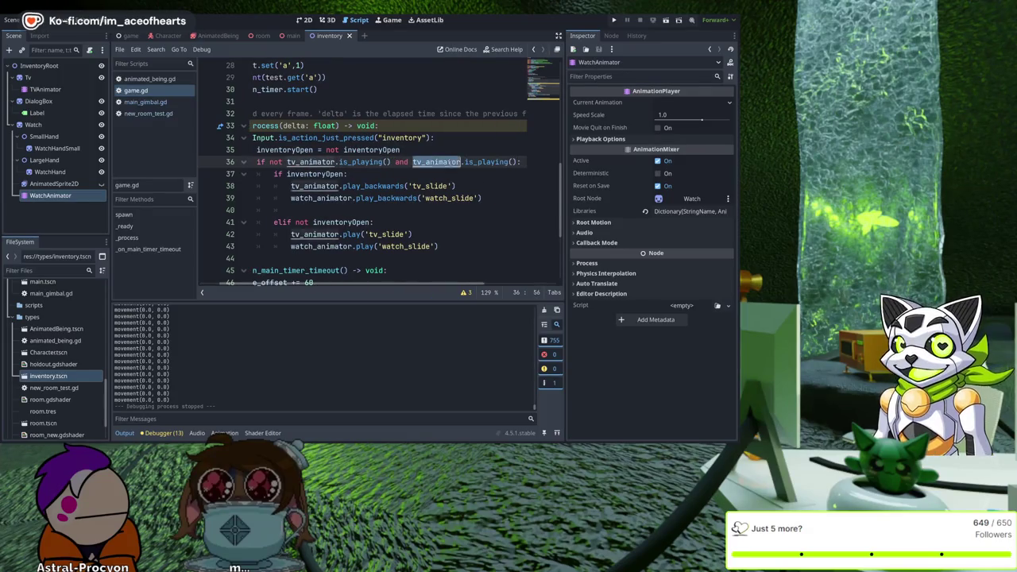
type("watch_animato")
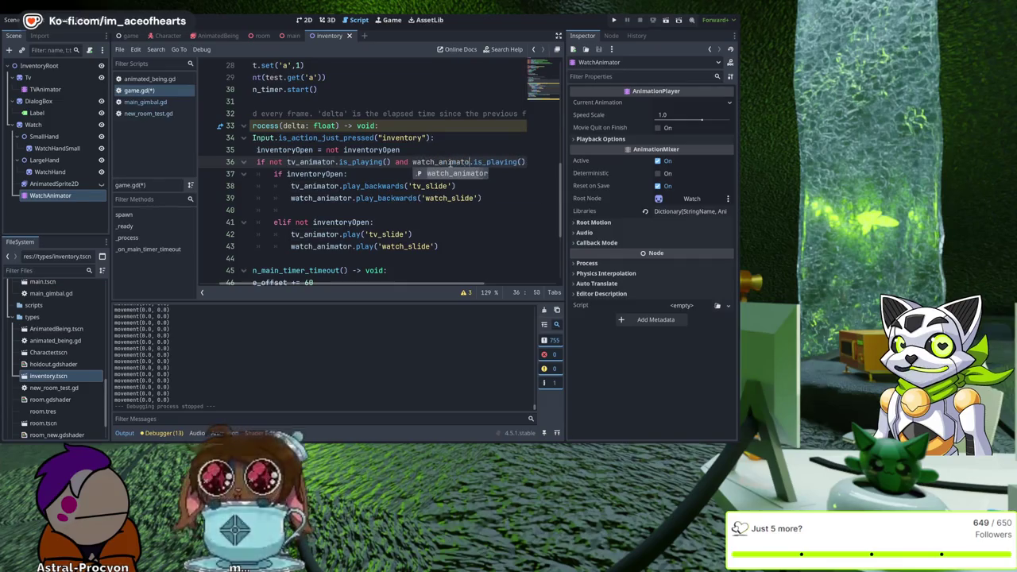
type("r")
key("ctrl+s")
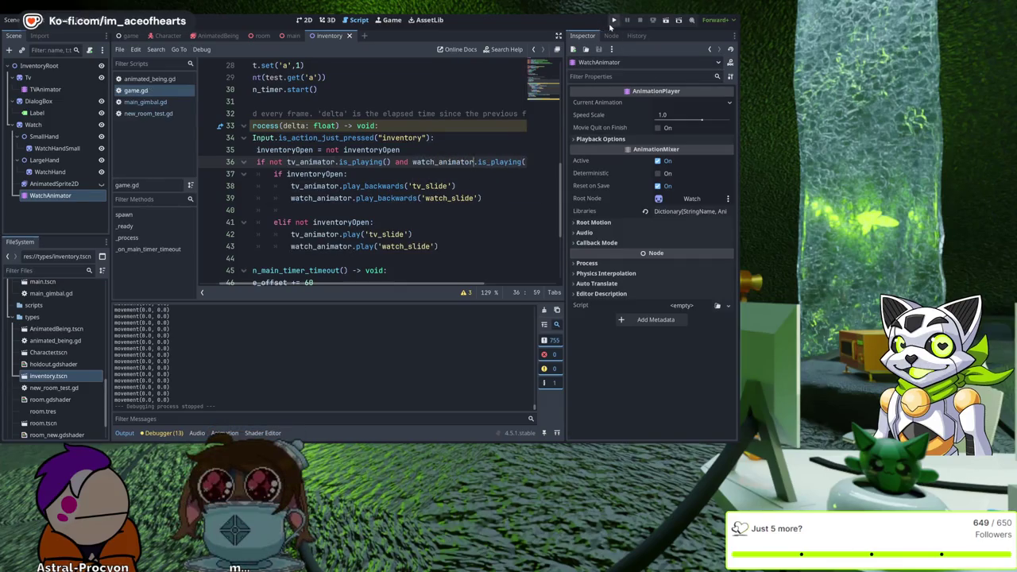
Step: Test-run the game with the new is_playing condition and stop it
left_click(614, 20)
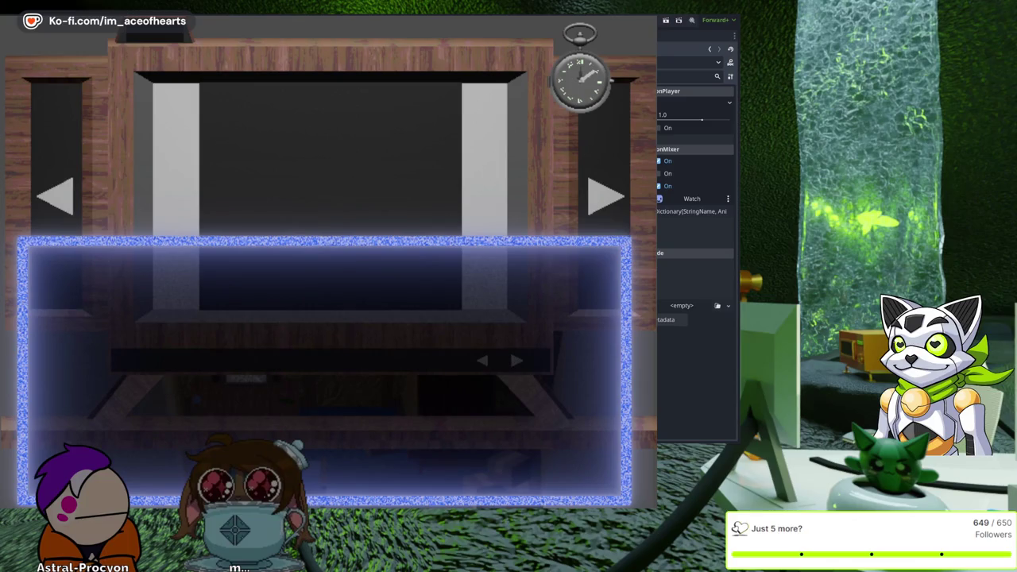
key("F8")
left_click(251, 433)
left_click(224, 434)
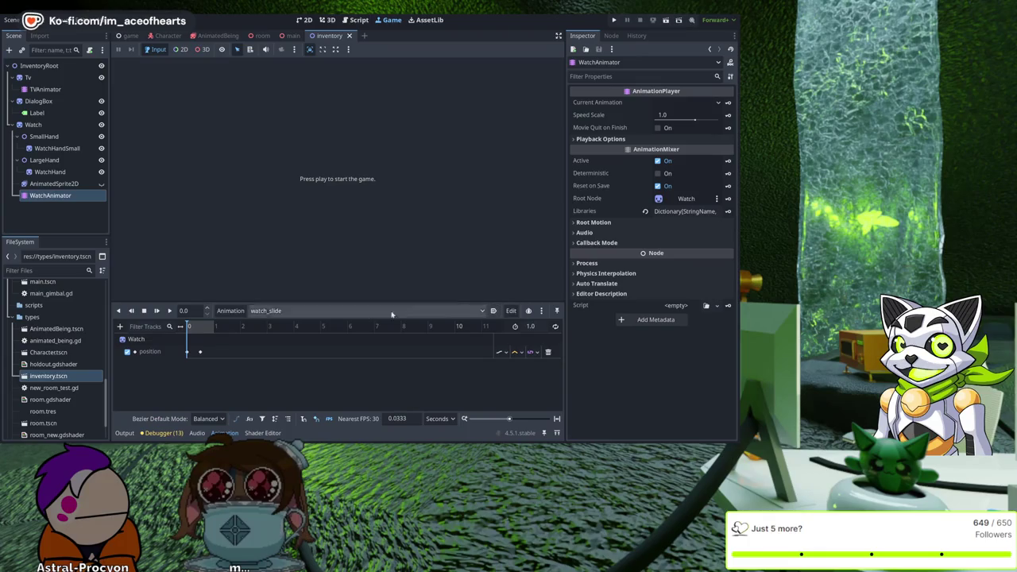
Step: Set TVAnimator's tv_slide length to 1.0 seconds and save the inventory scene
left_click(54, 90)
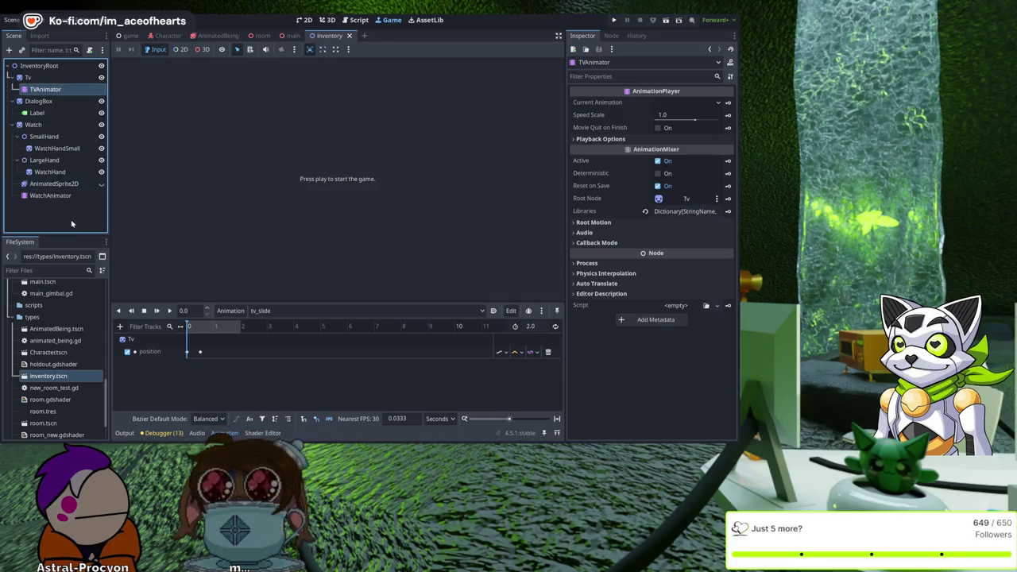
left_click(535, 328)
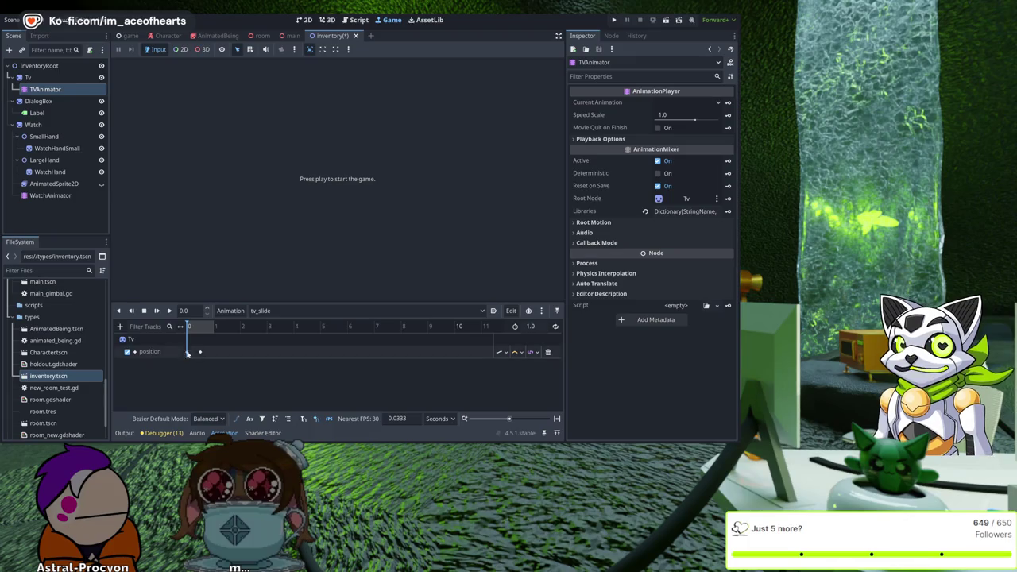
key("ctrl+s")
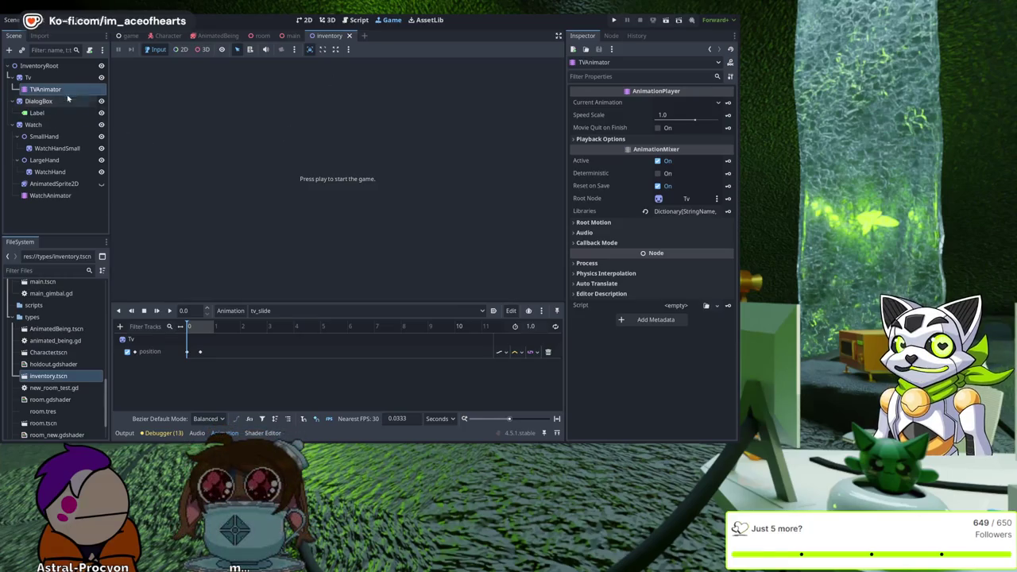
left_click(362, 22)
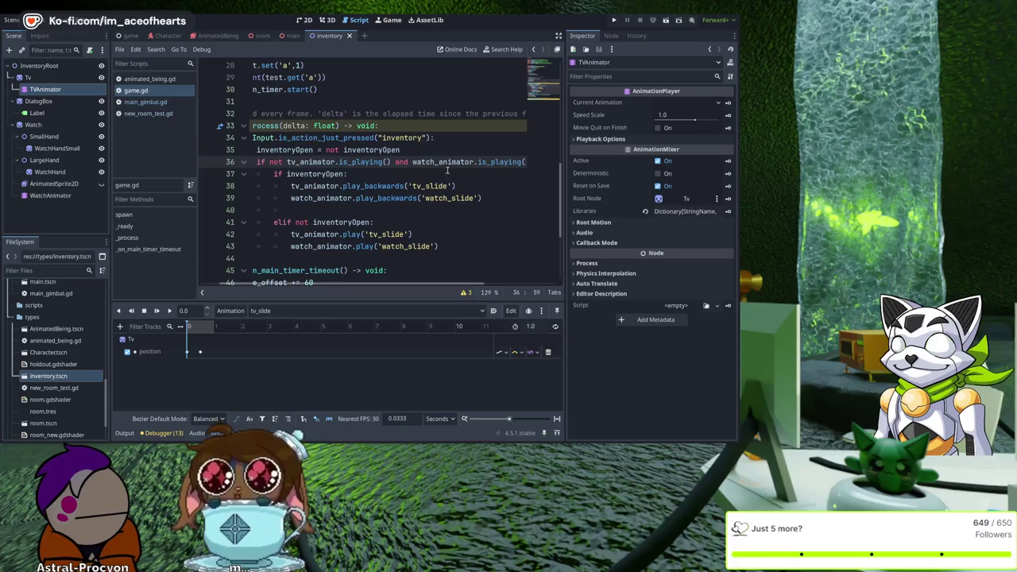
Step: Move the inventoryOpen toggle line, indented, inside the is_playing check and test-run the game
key("Up")
key("Home")
key("Home")
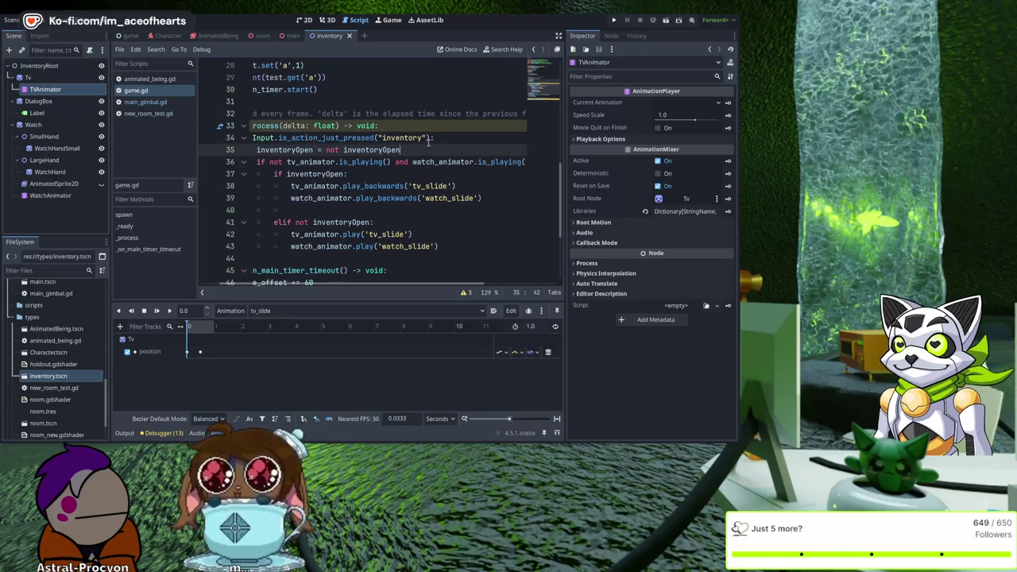
key("shift+Down")
key("Delete")
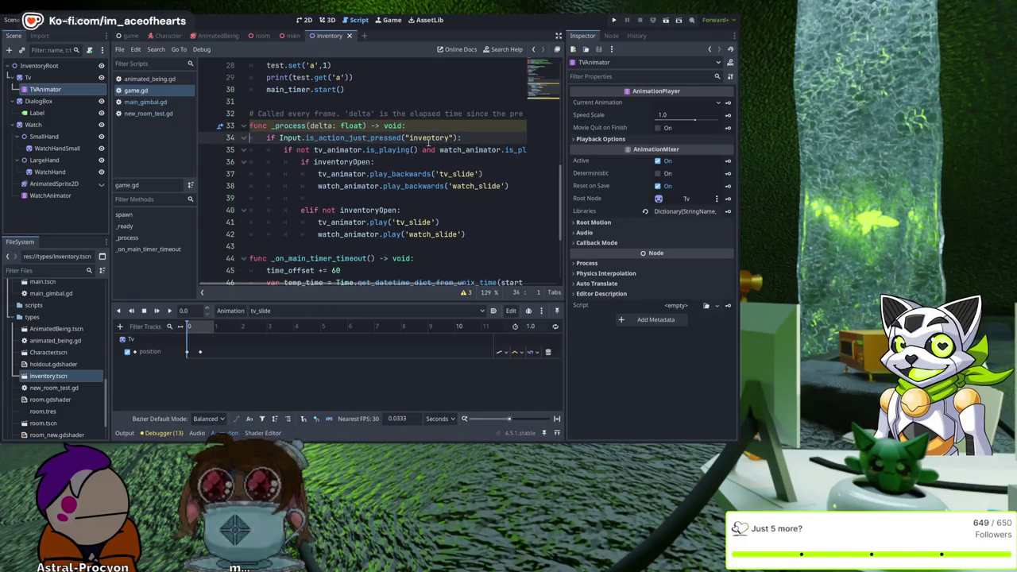
key("ctrl+Return")
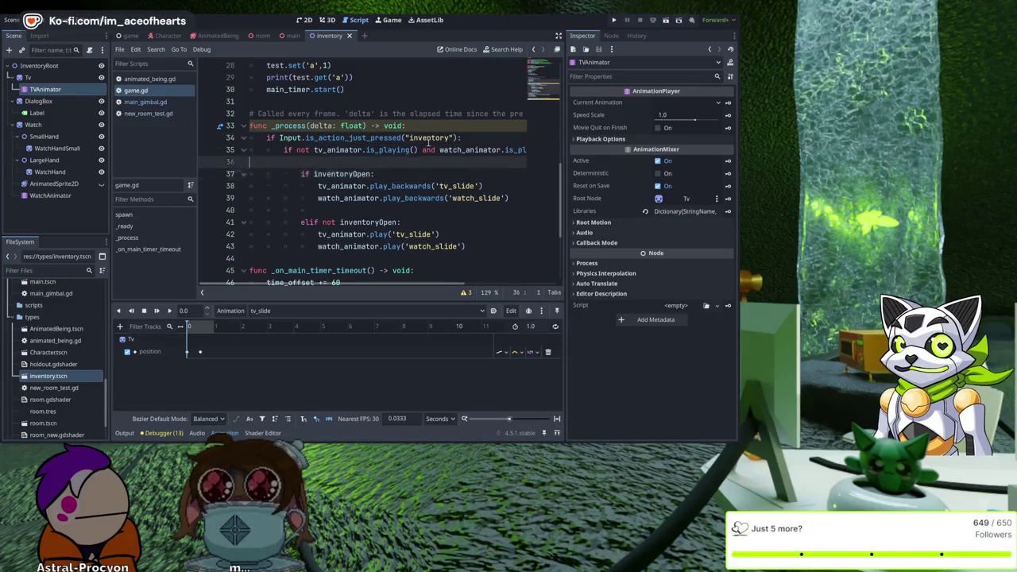
type("inventoryOpen = not inventoryOpen")
key("Home")
key("Tab")
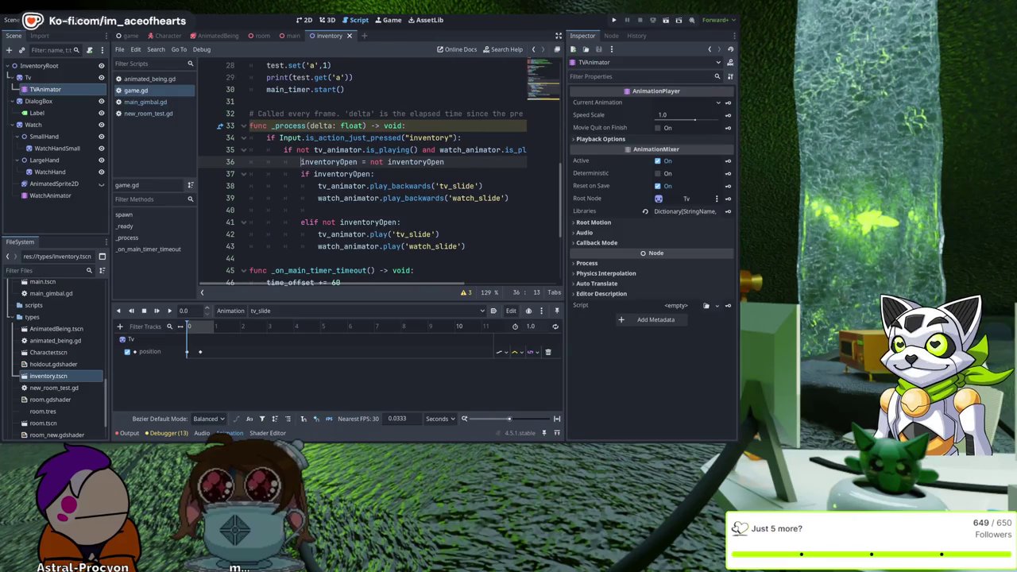
key("F5")
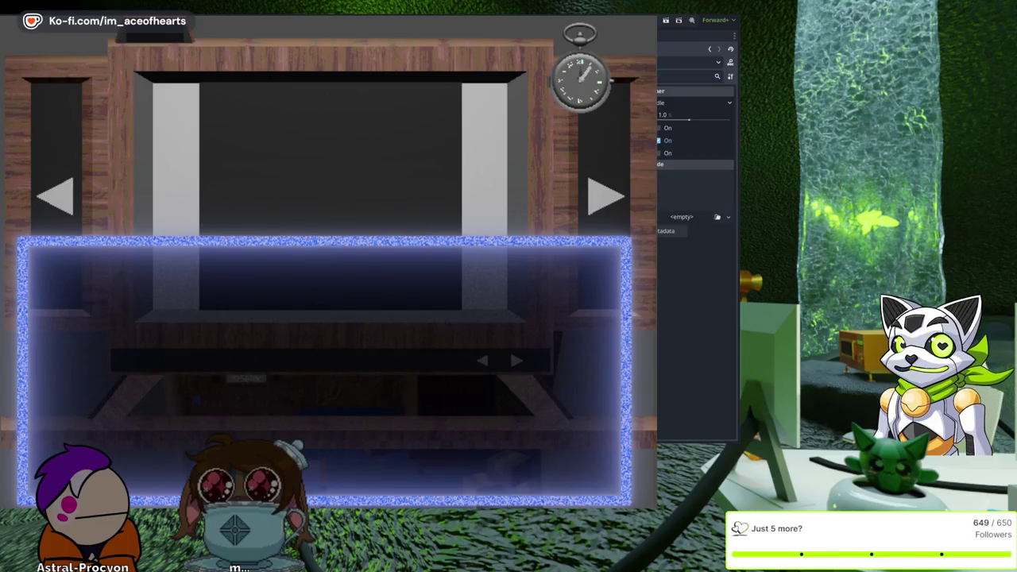
key("Escape")
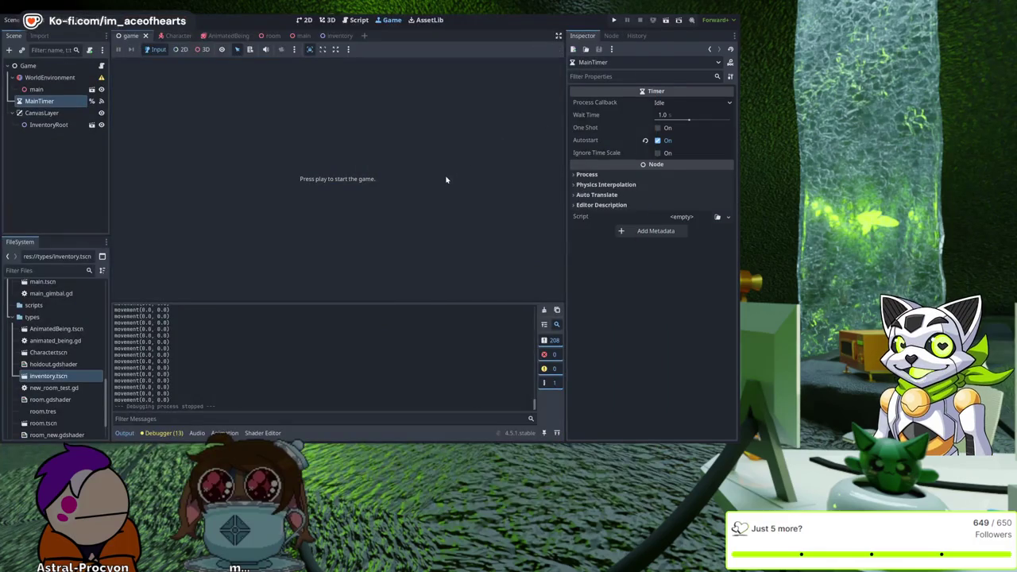
Step: Change inventoryOpen's starting value from true to false in game.gd
left_click(356, 19)
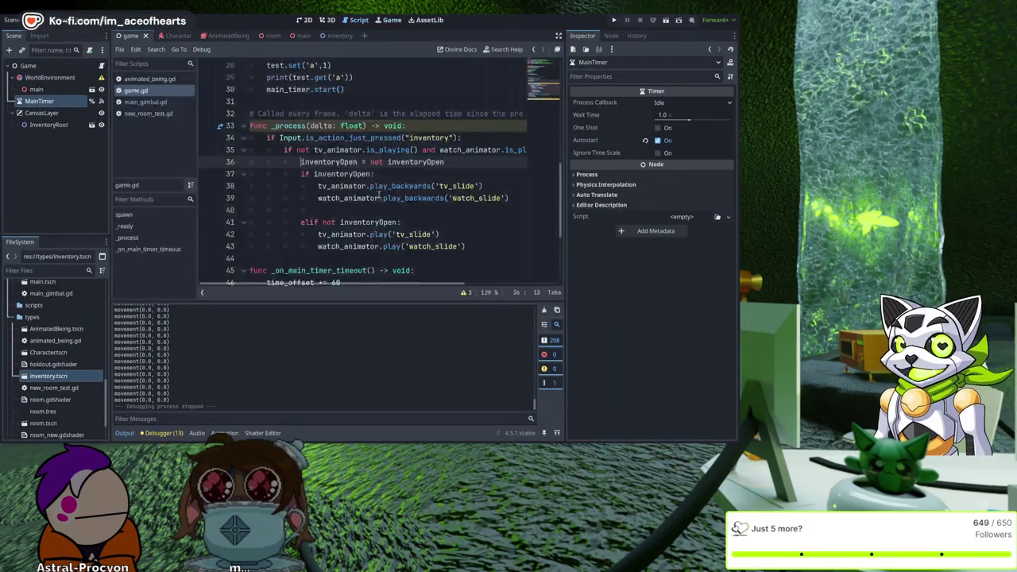
scroll(404, 191, "up", 8)
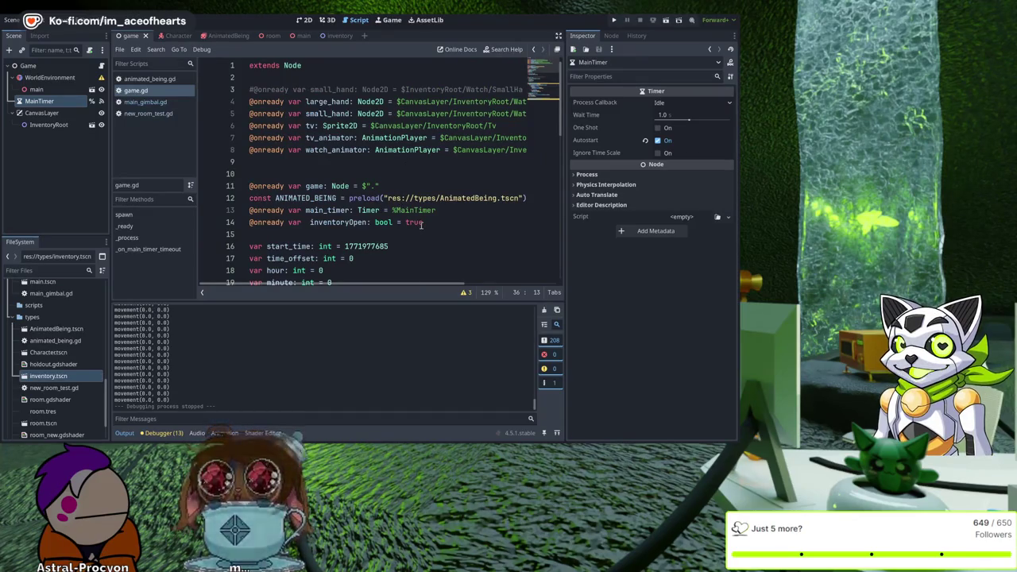
double_click(421, 223)
type("false")
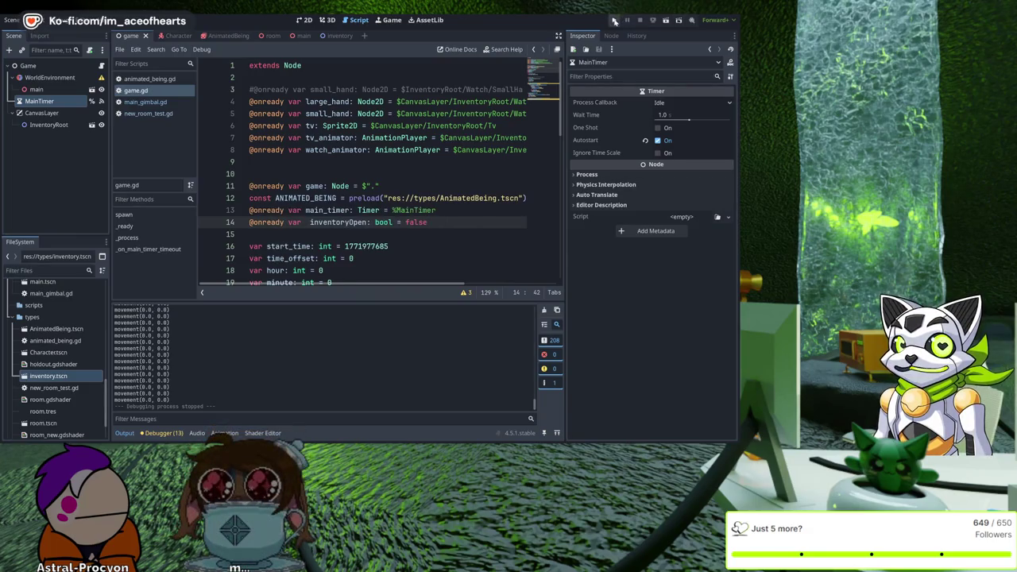
Step: Test-run the game with inventoryOpen starting false, then stop it
left_click(615, 21)
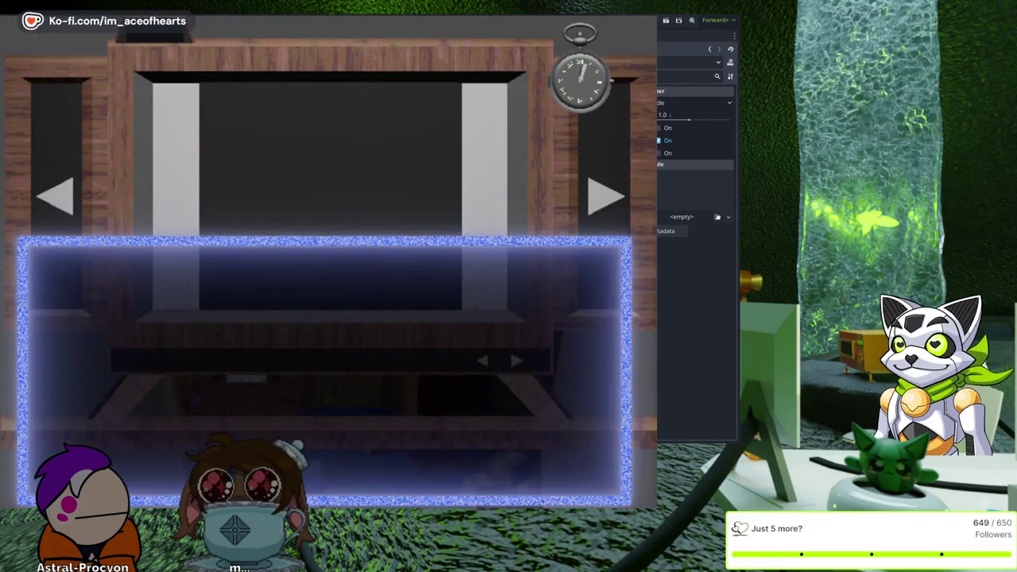
key("F8")
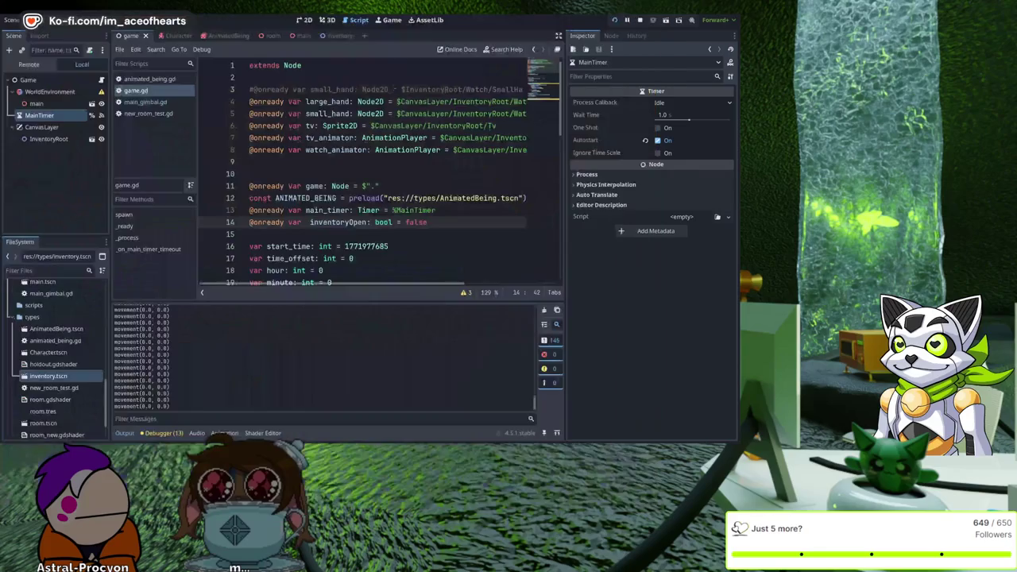
scroll(413, 203, "down", 6)
scroll(413, 203, "down", 3)
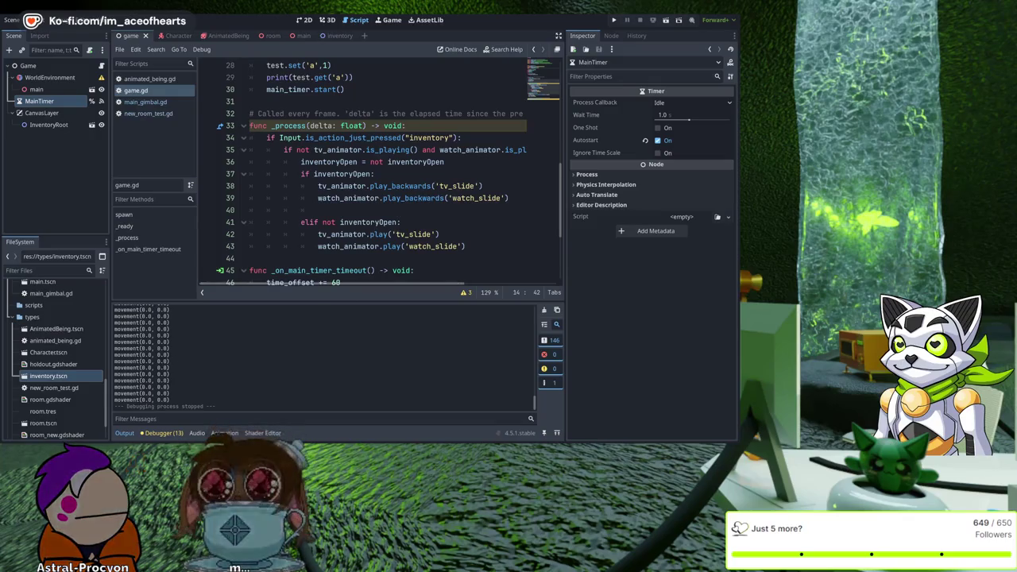
left_click(224, 433)
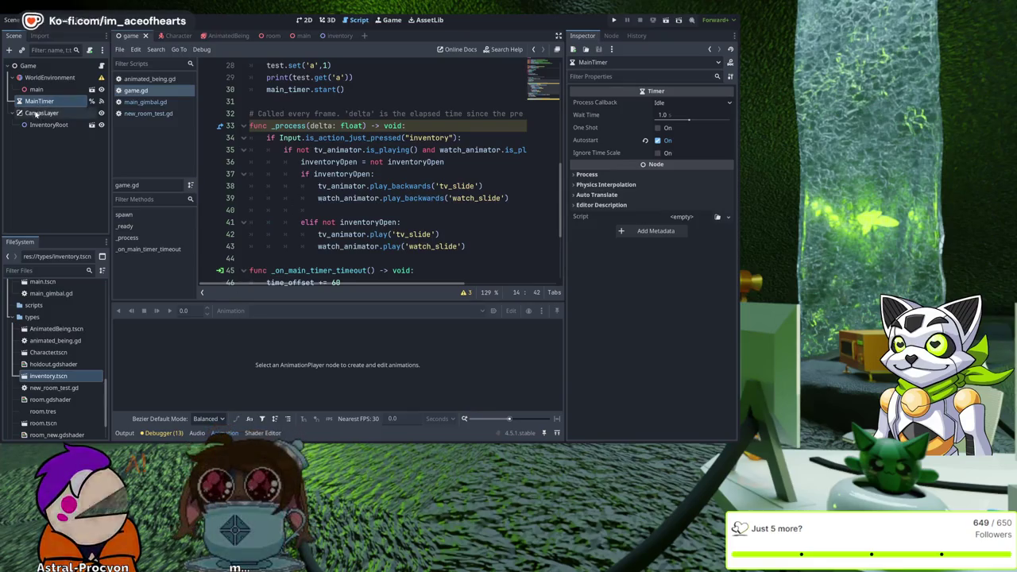
Step: Enable Autoplay on Load for WatchAnimator's watch_slide, then save and test-run the game
left_click(339, 36)
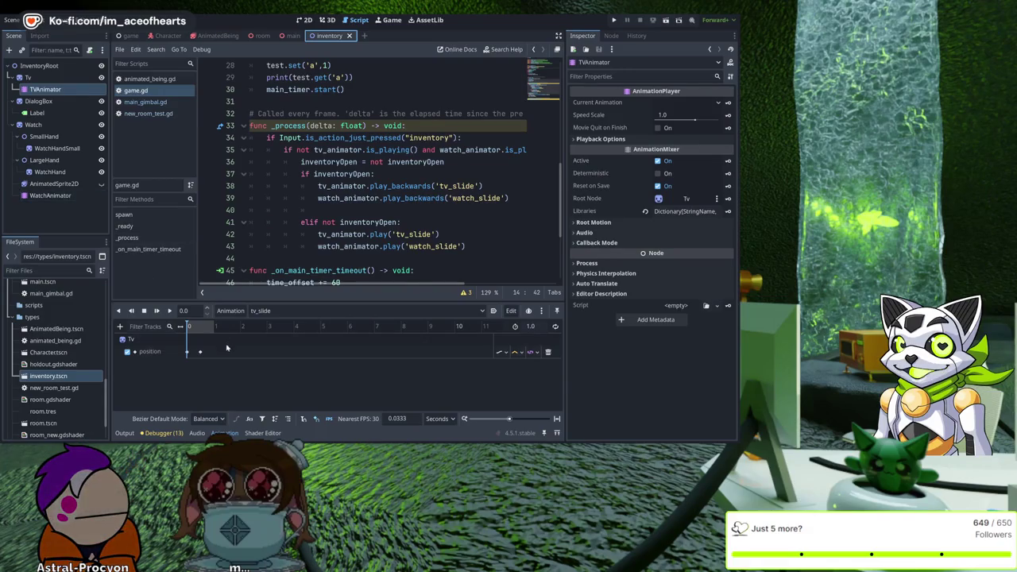
left_click(55, 195)
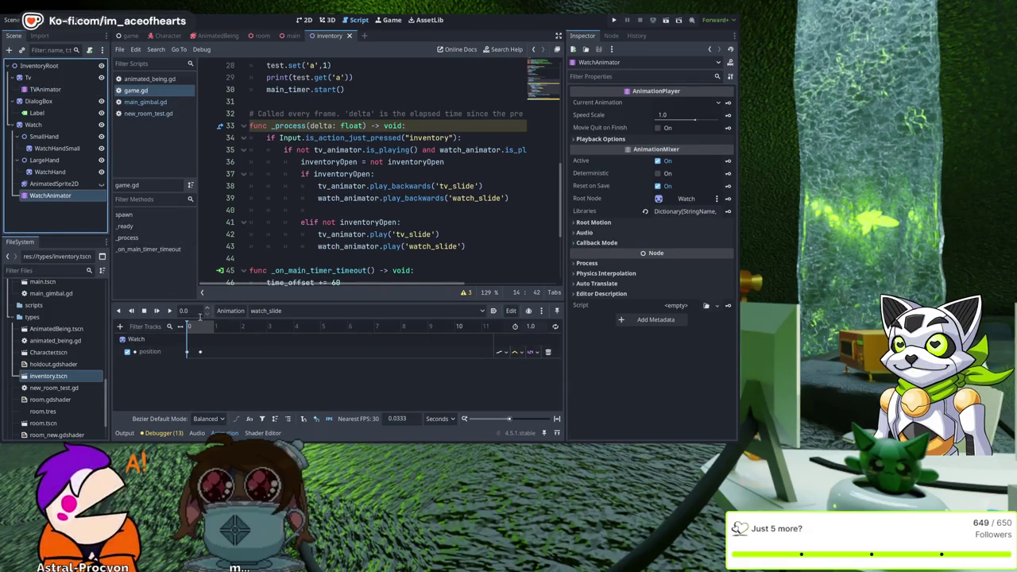
left_click(492, 312)
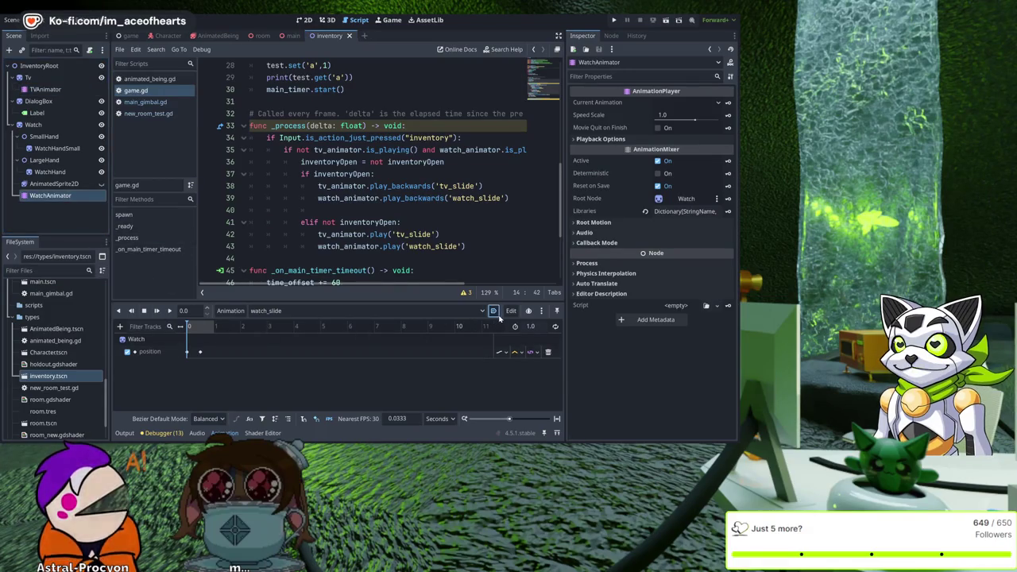
left_click(61, 92)
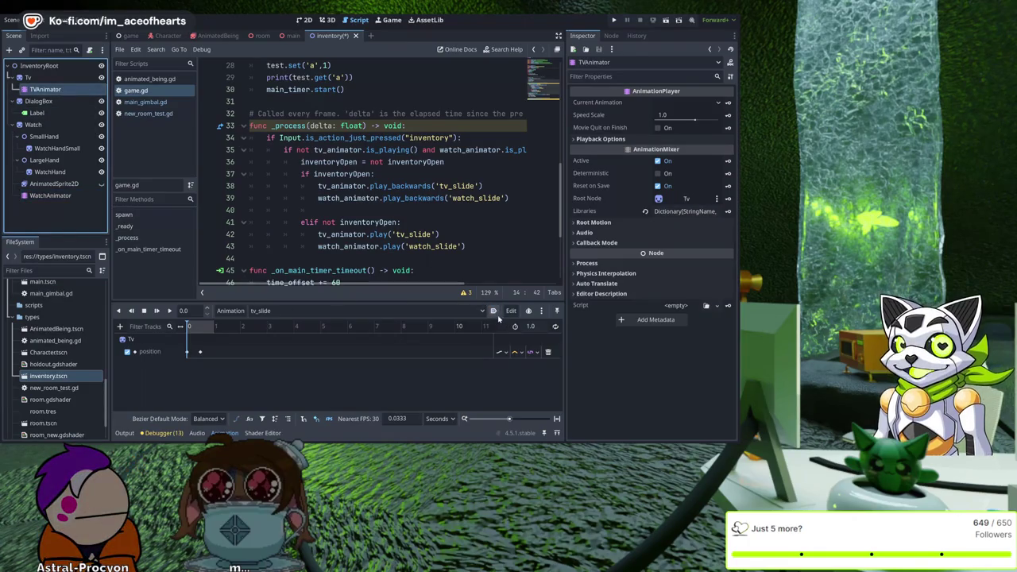
left_click(615, 19)
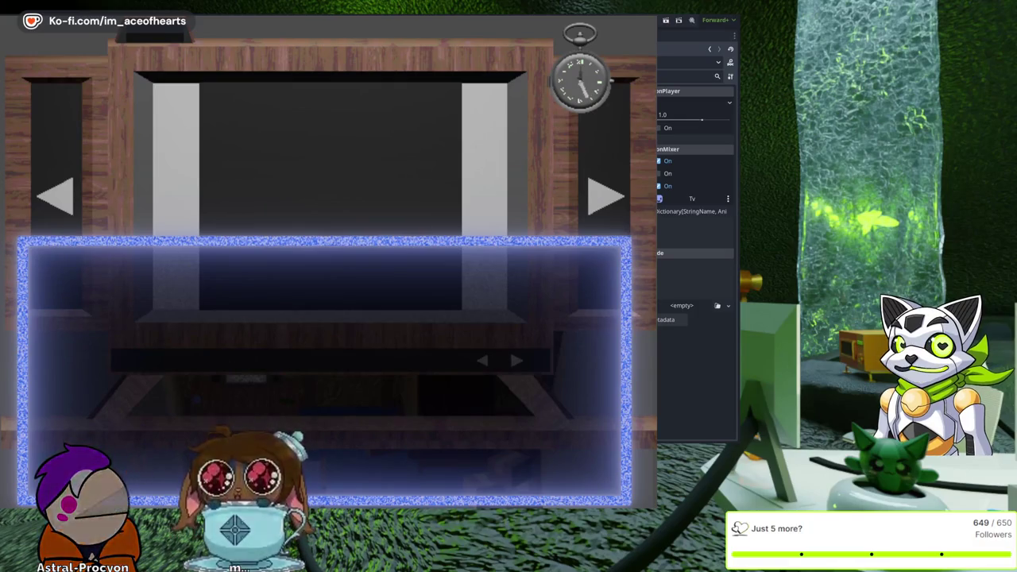
key("F8")
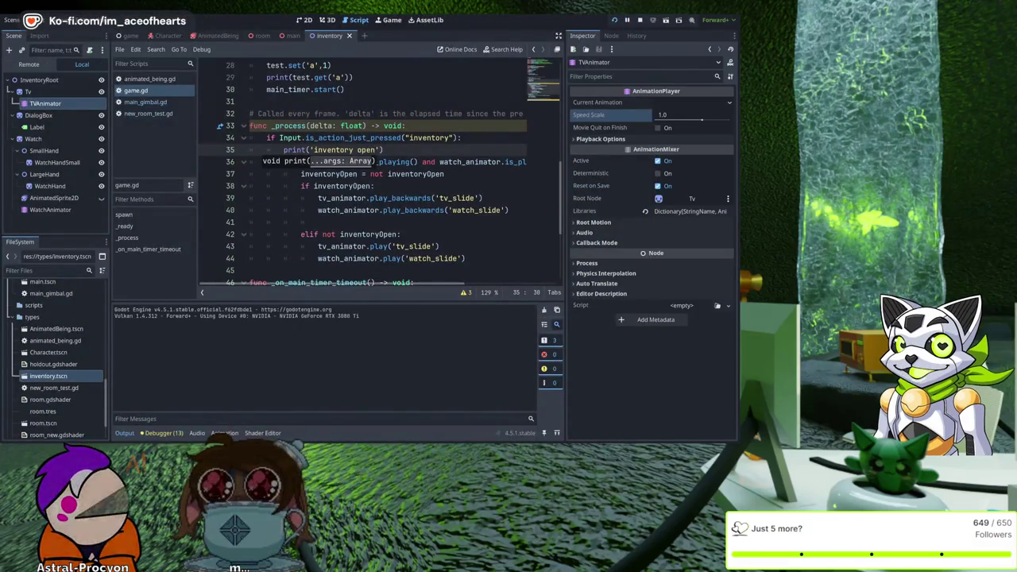
Step: Run the game, then delete the 'inventory open' debug print line and test the toggle without it
key("F5")
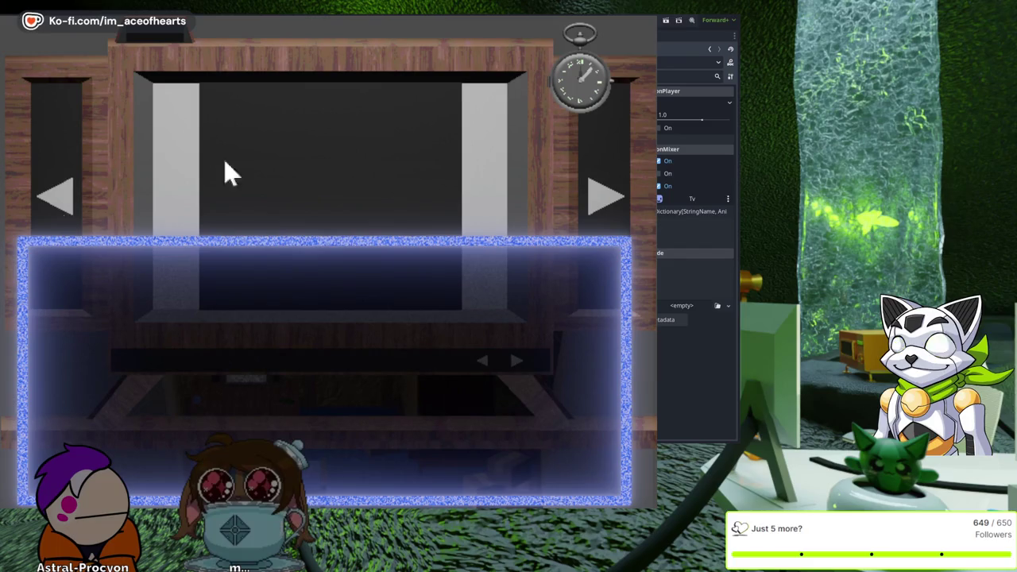
key("F8")
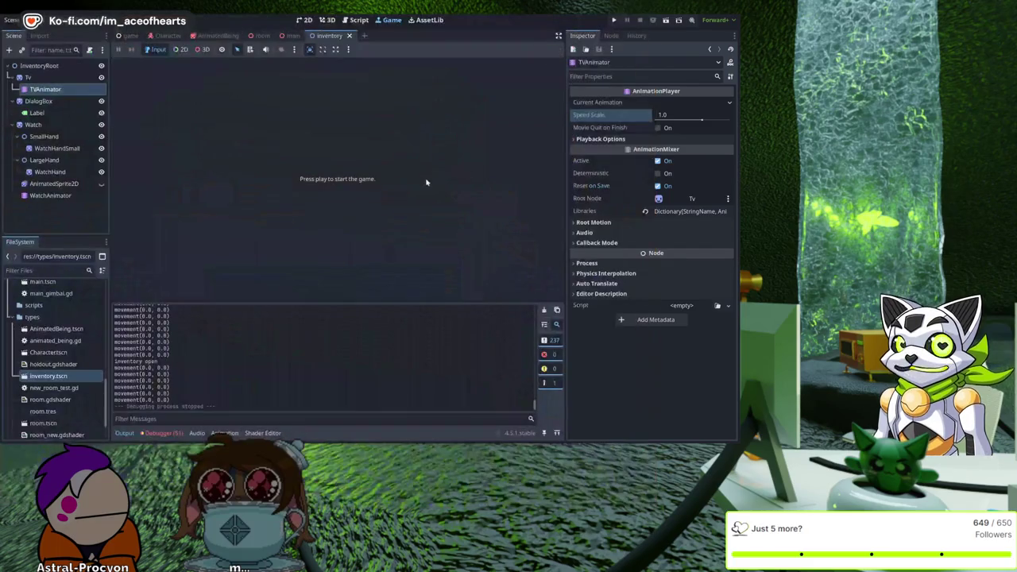
left_click(358, 22)
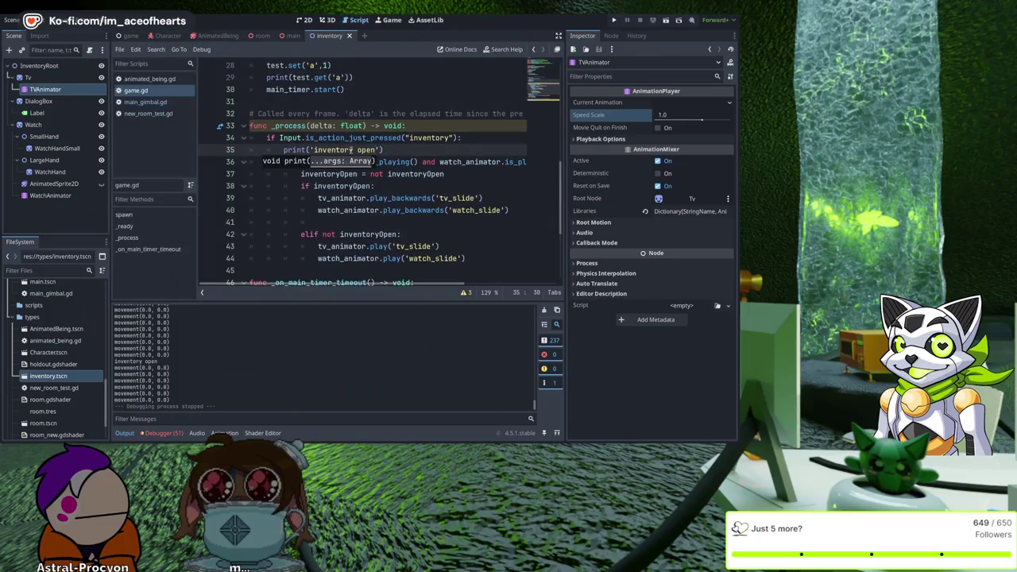
left_click_drag(398, 149, 223, 143)
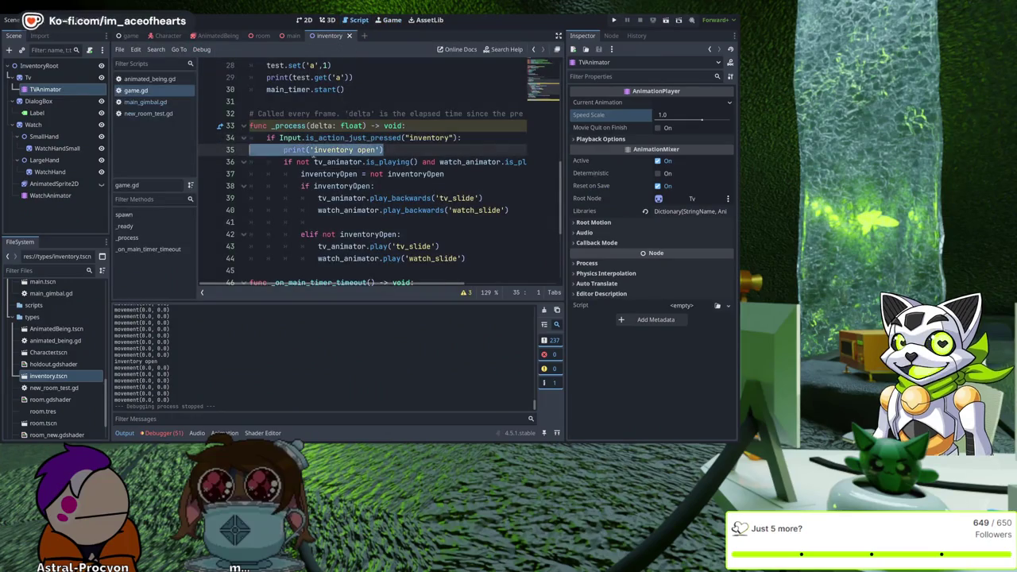
key("BackSpace")
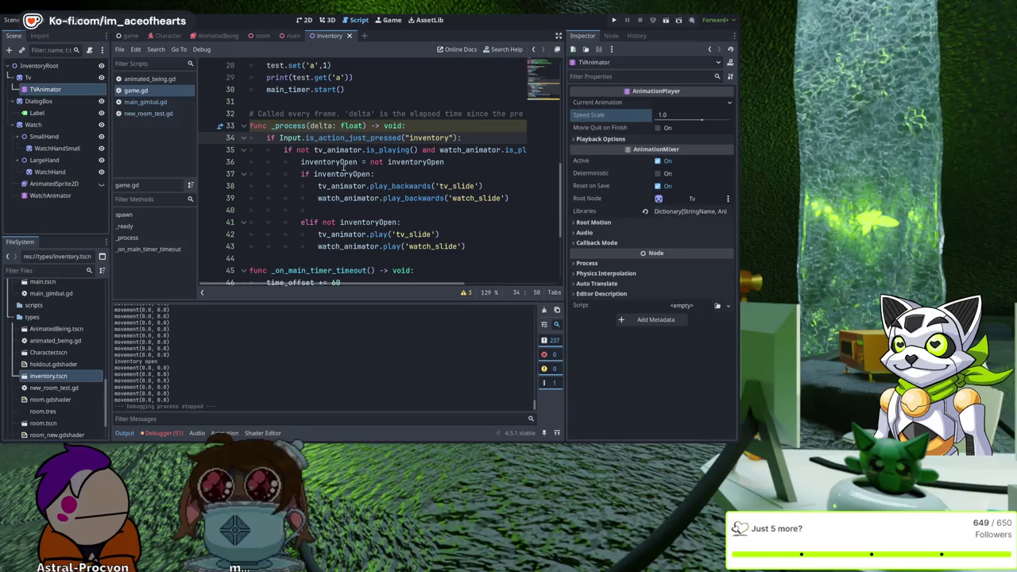
key("F5")
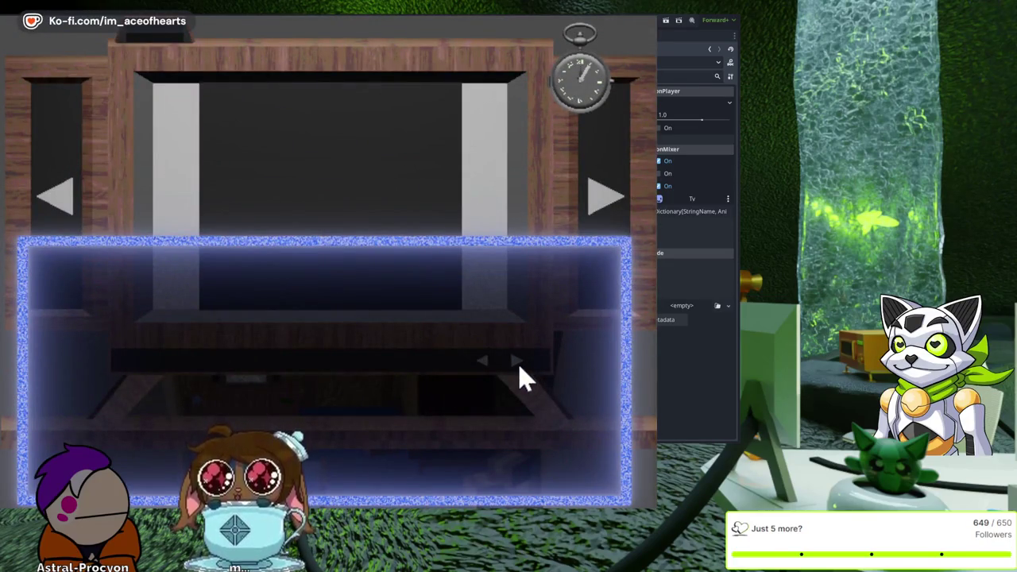
key("F8")
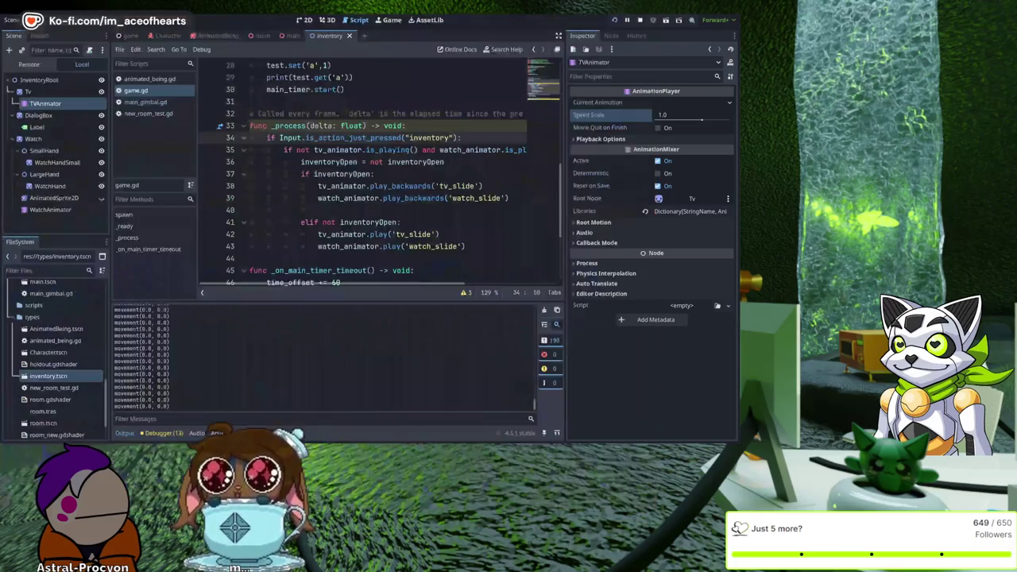
Step: Restore the 'inventory open' print line and test-run the game again
key("ctrl+z")
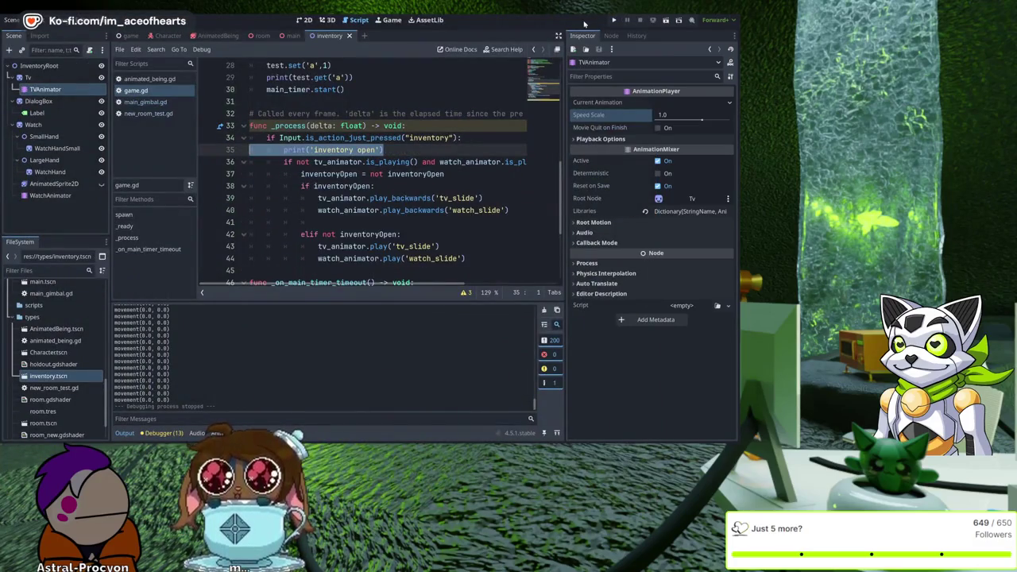
left_click(614, 22)
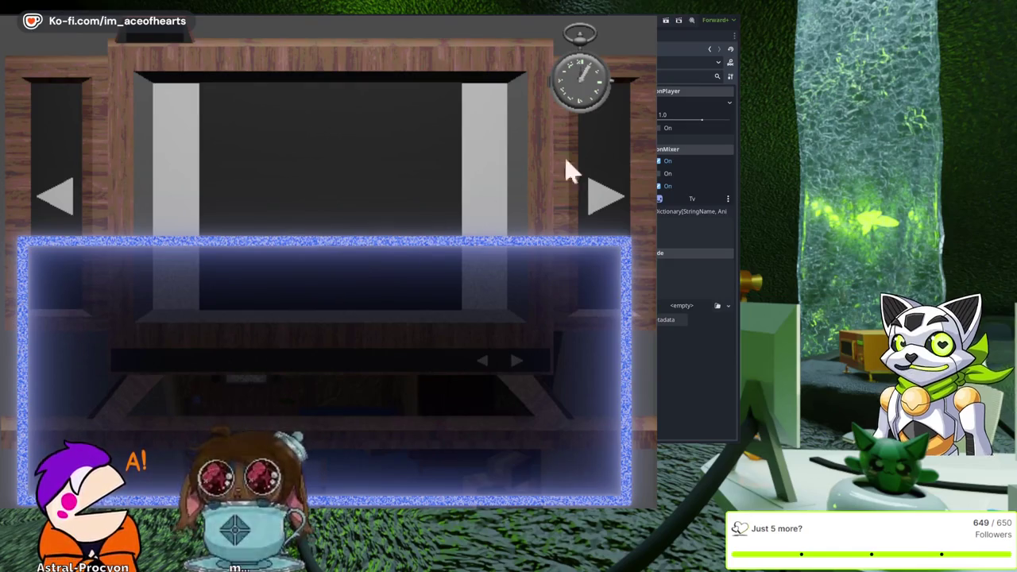
key("F8")
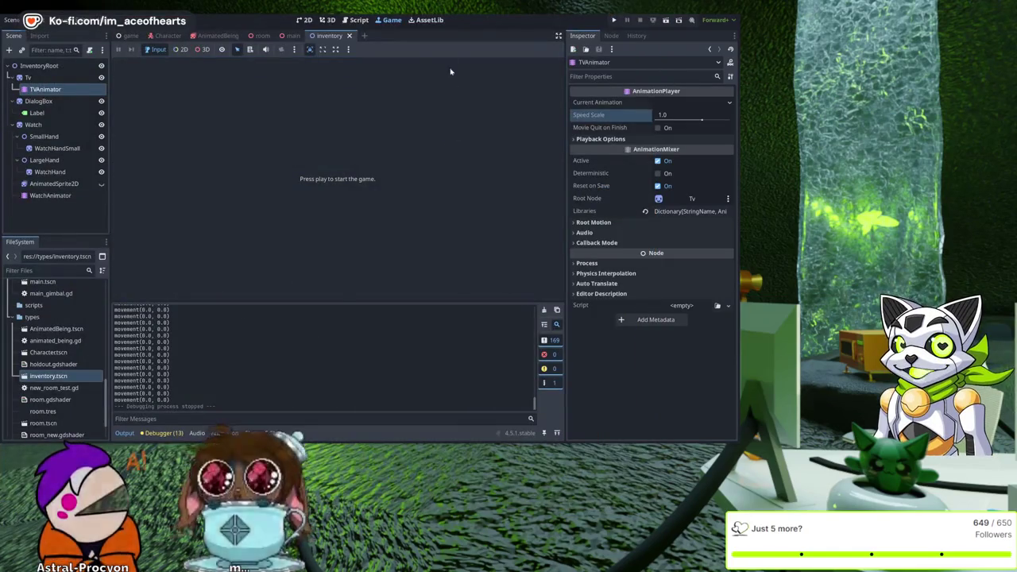
left_click(359, 20)
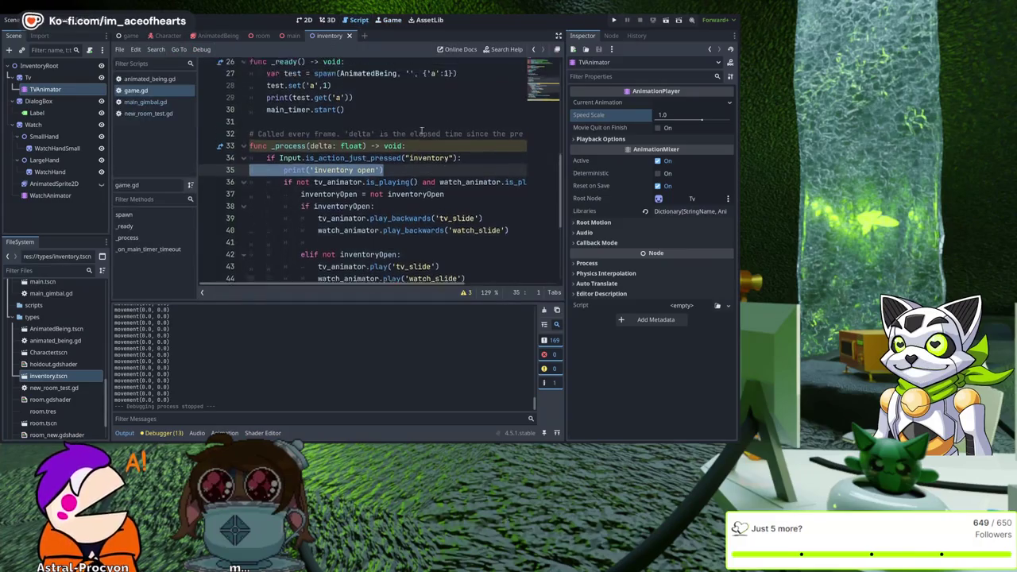
Step: Change inventoryOpen's line 14 default from false to true and test-run the game
scroll(422, 131, "up", 8)
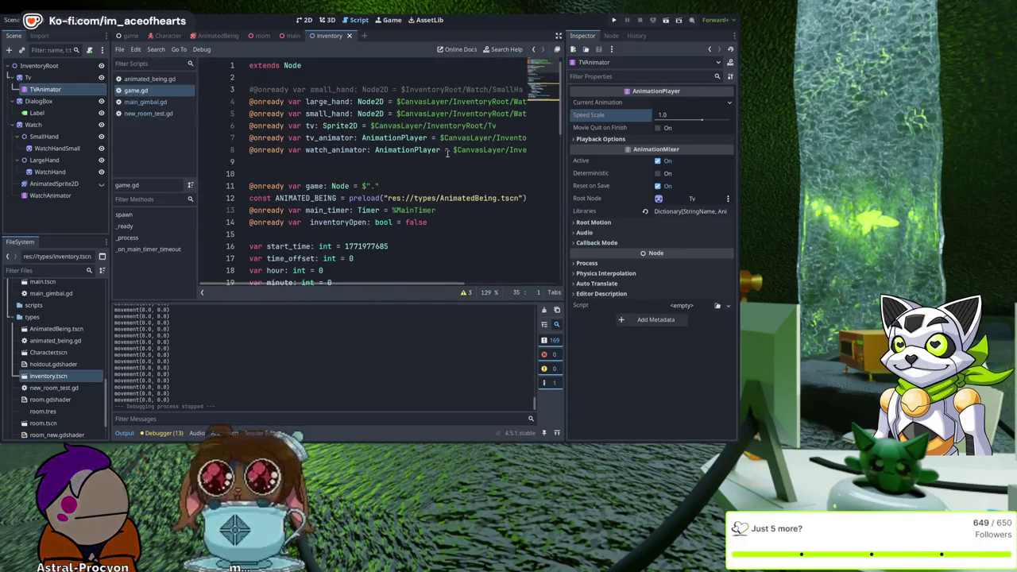
double_click(417, 222)
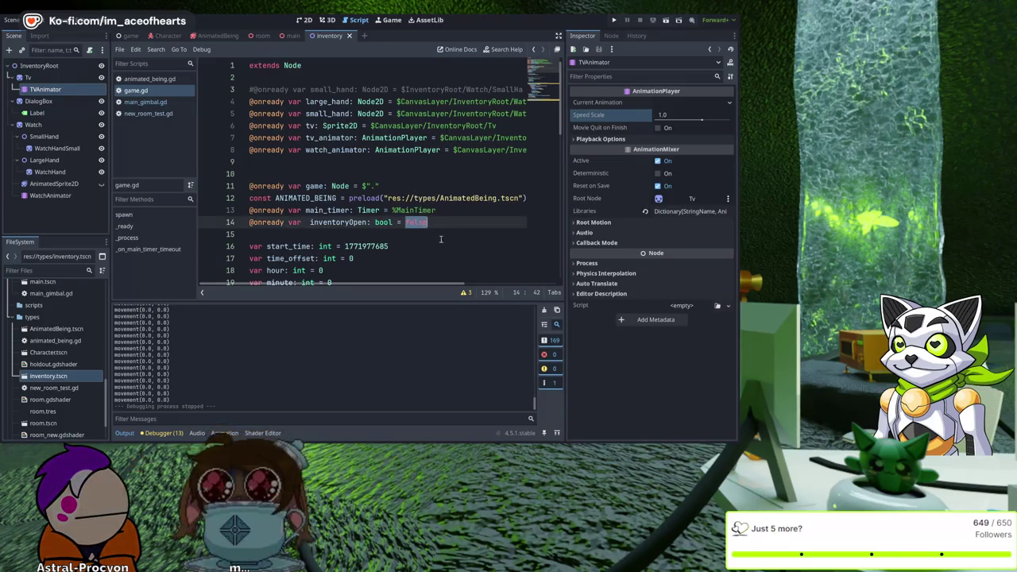
type("true")
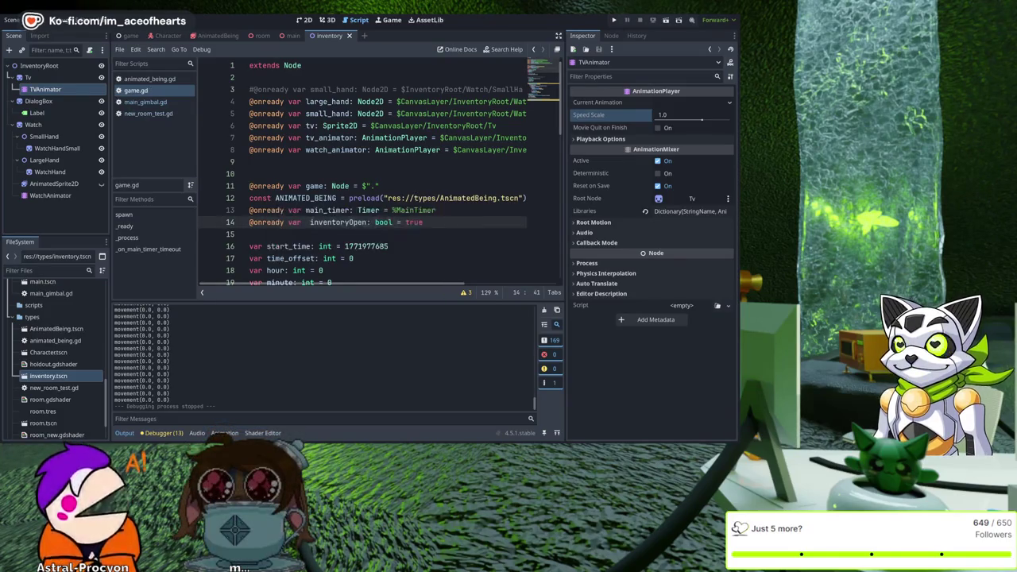
key("F5")
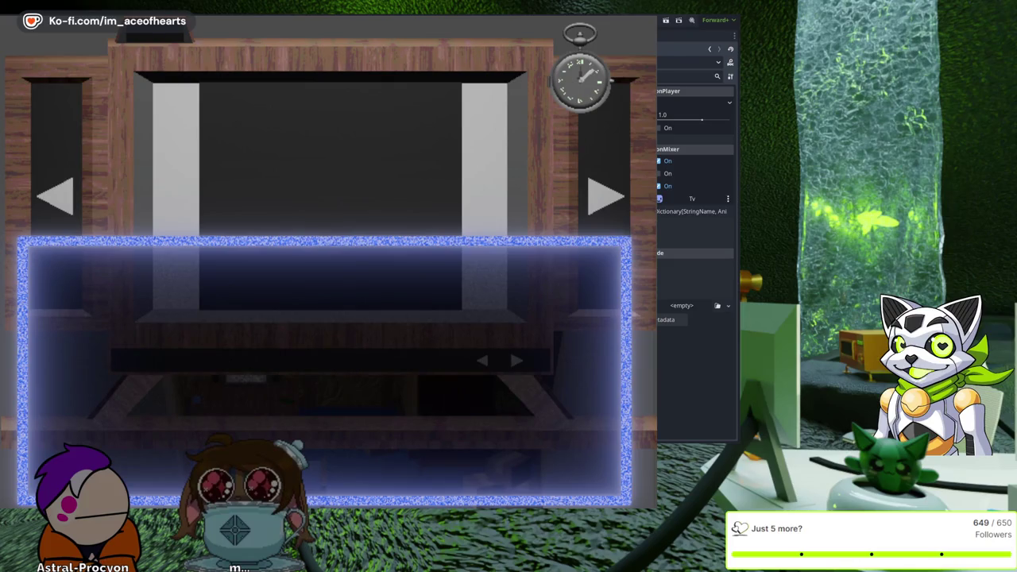
key("F8")
left_click(354, 19)
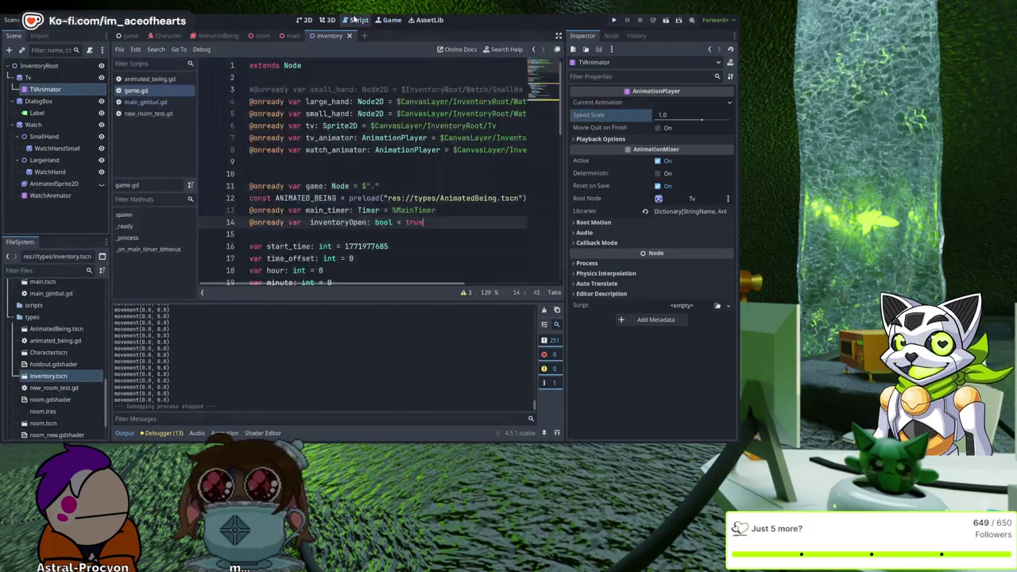
Step: Drag watch_slide's end position keyframe to the 1.0 s mark
left_click(48, 196)
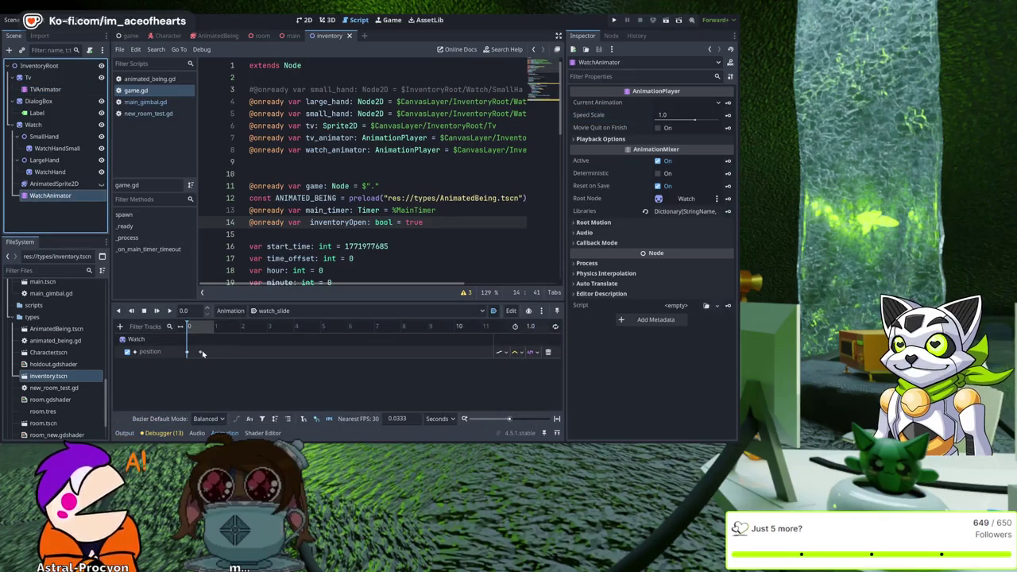
left_click_drag(199, 352, 205, 347)
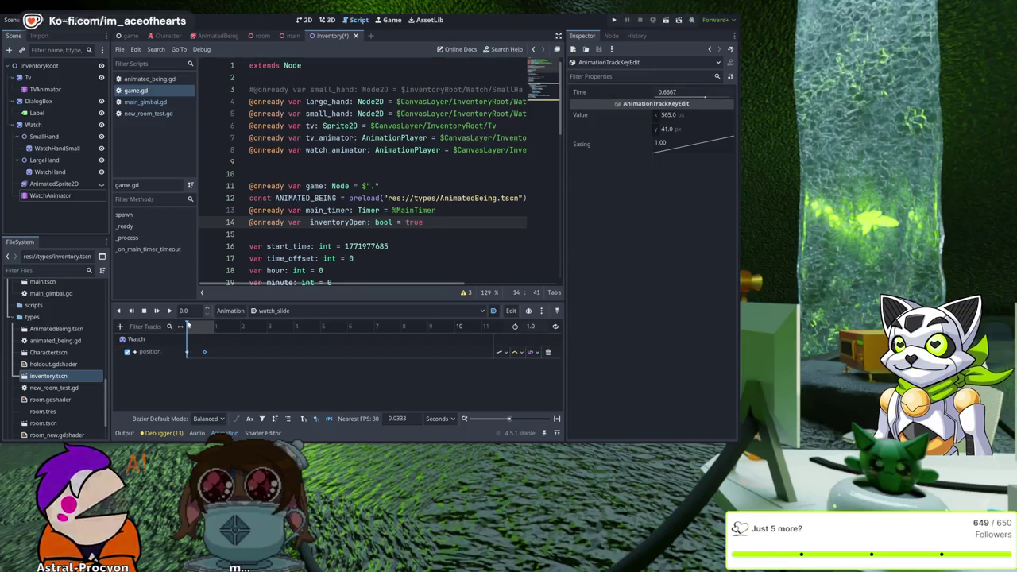
left_click(198, 325)
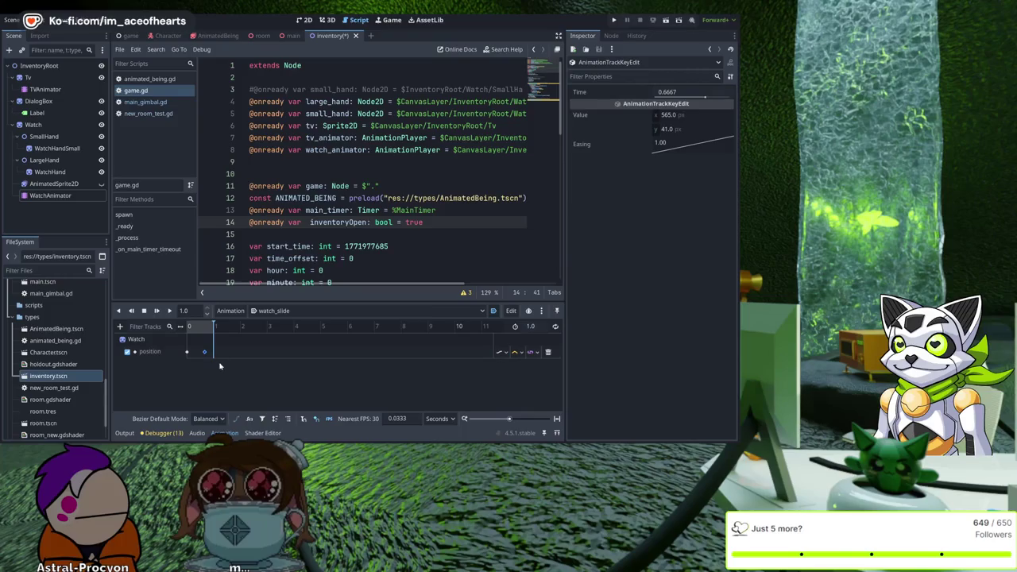
left_click_drag(212, 355, 219, 354)
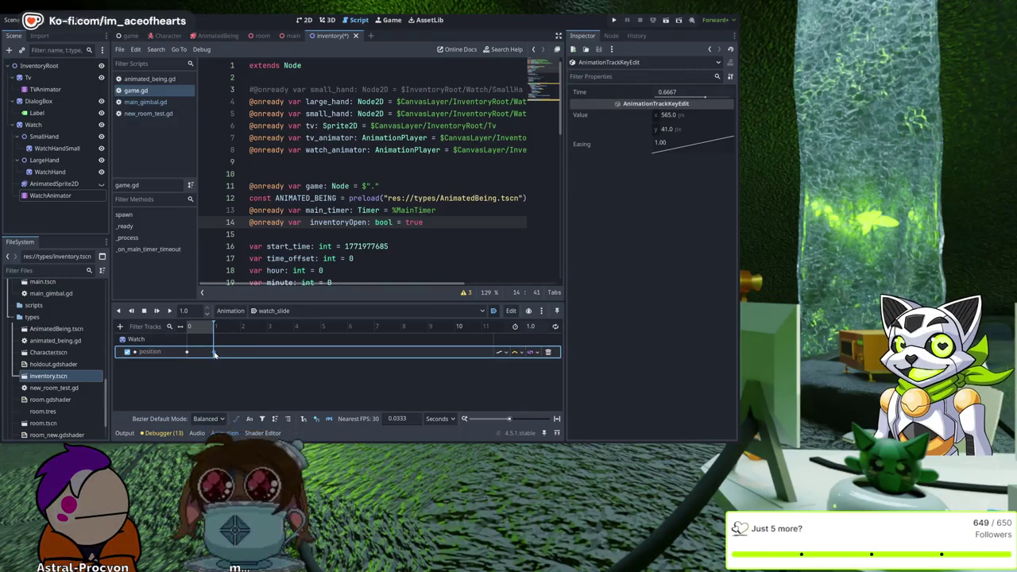
Step: Move tv_slide's end position keyframe to 1.0 s and test-run the new timings
left_click(45, 89)
left_click(215, 326)
left_click(203, 352)
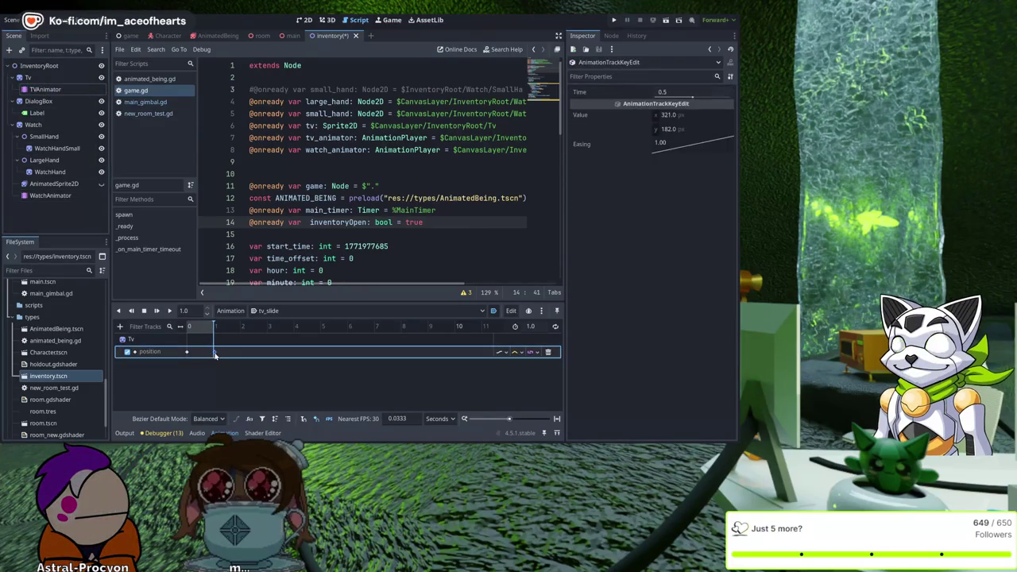
left_click(614, 19)
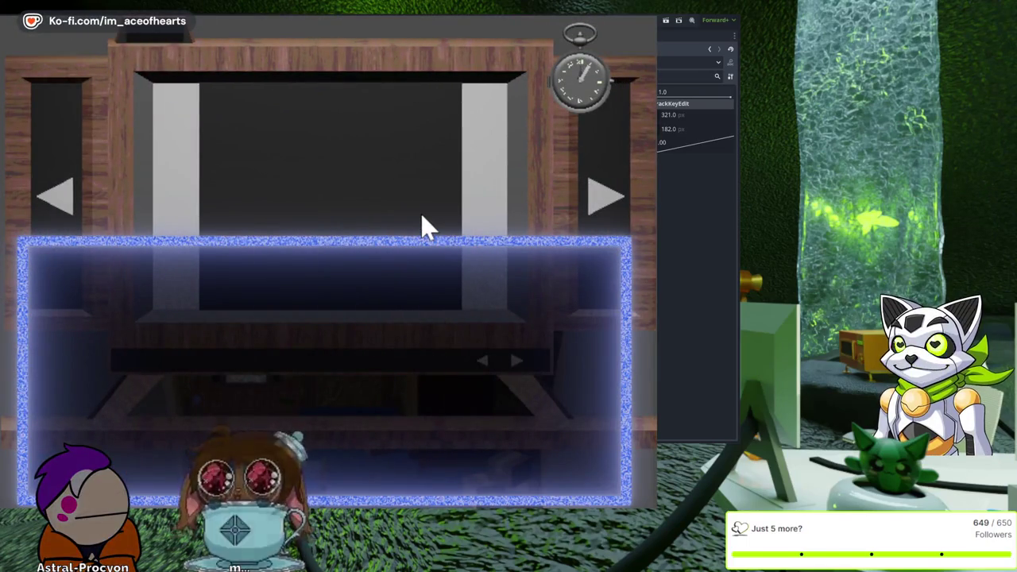
key("F8")
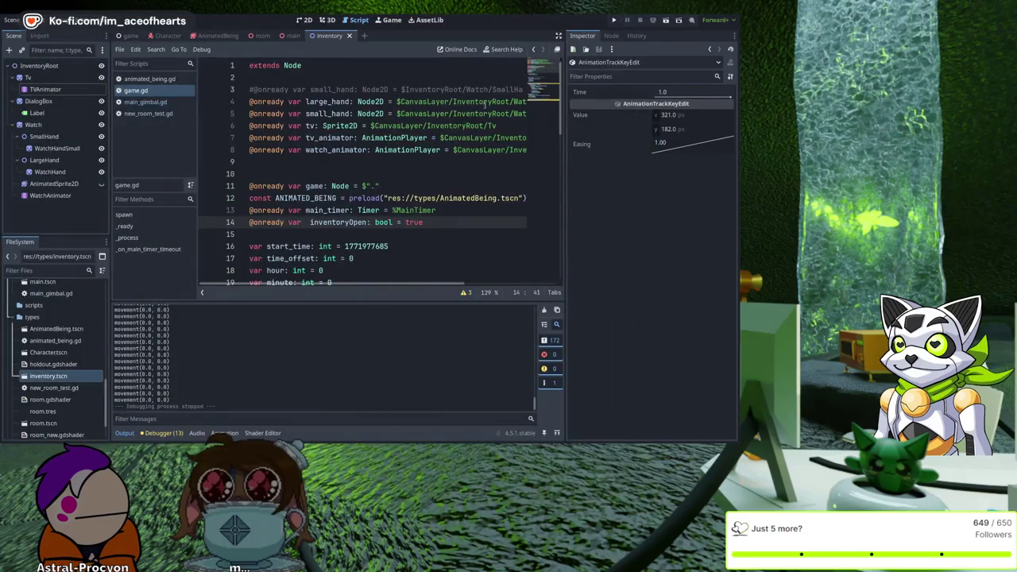
Step: Turn on Autoplay on Load for tv_slide and watch_slide, save, and test-run the game
left_click(237, 434)
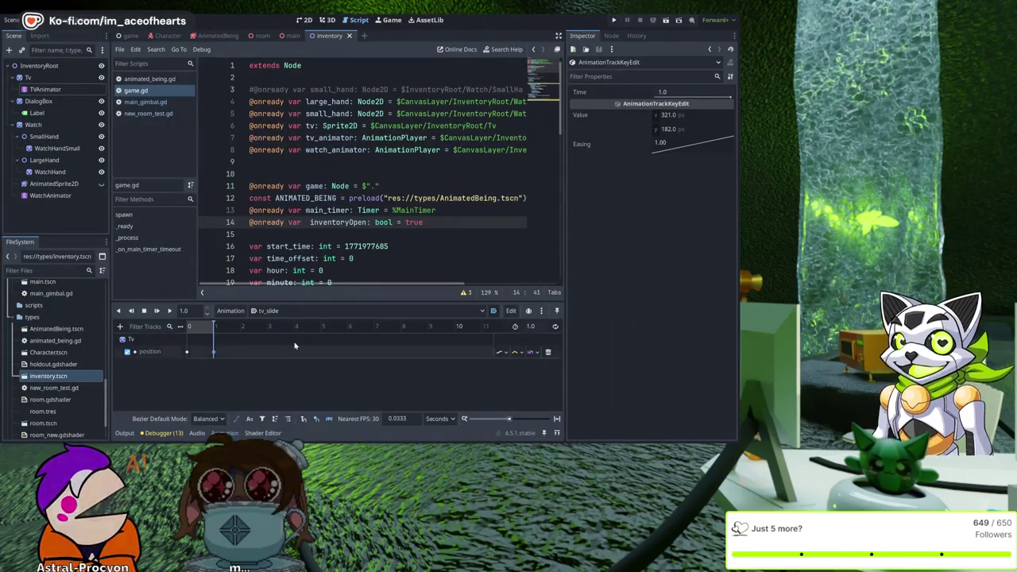
left_click(494, 311)
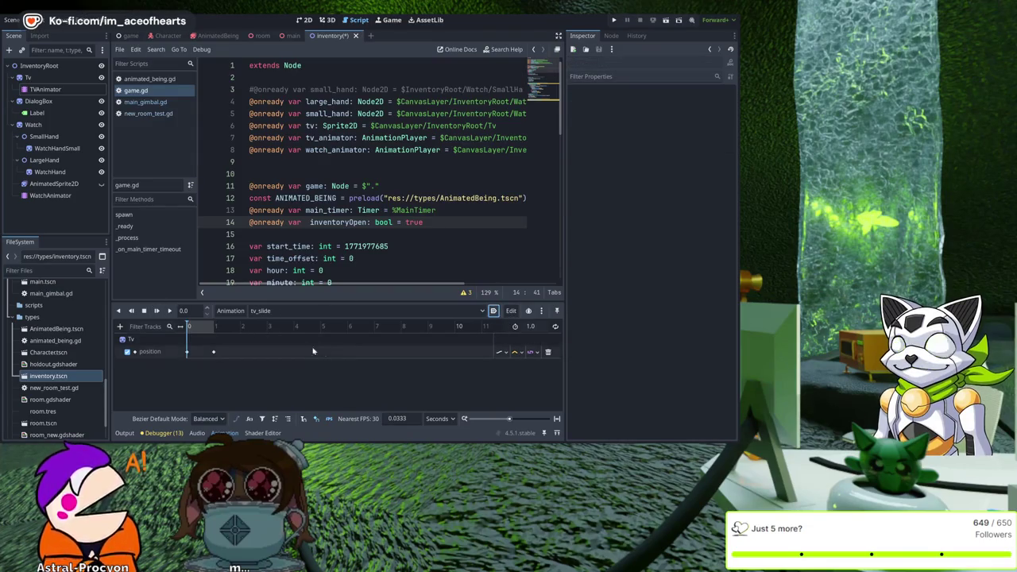
left_click(50, 195)
left_click(494, 312)
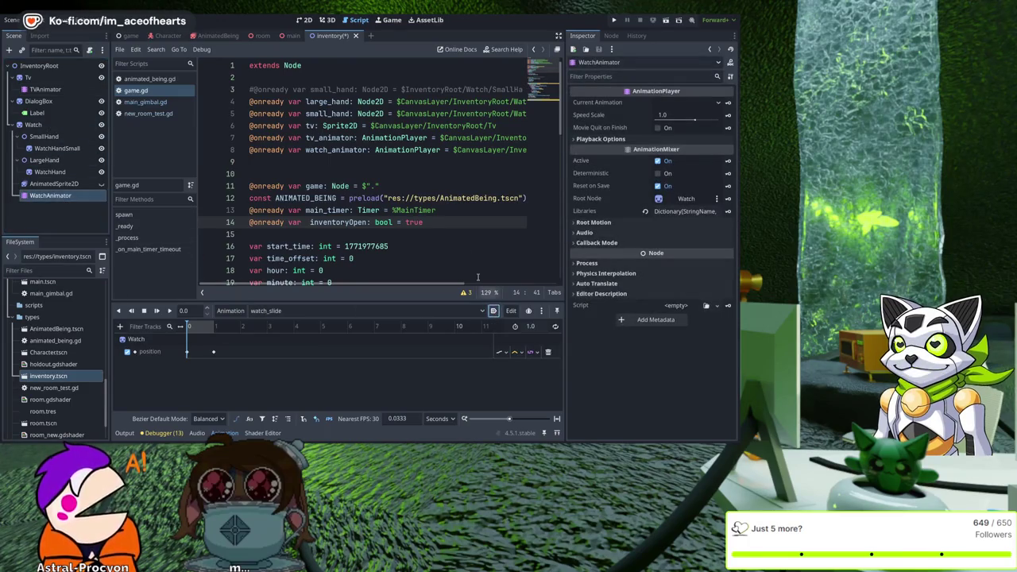
left_click(470, 162)
key("ctrl+s")
left_click(618, 20)
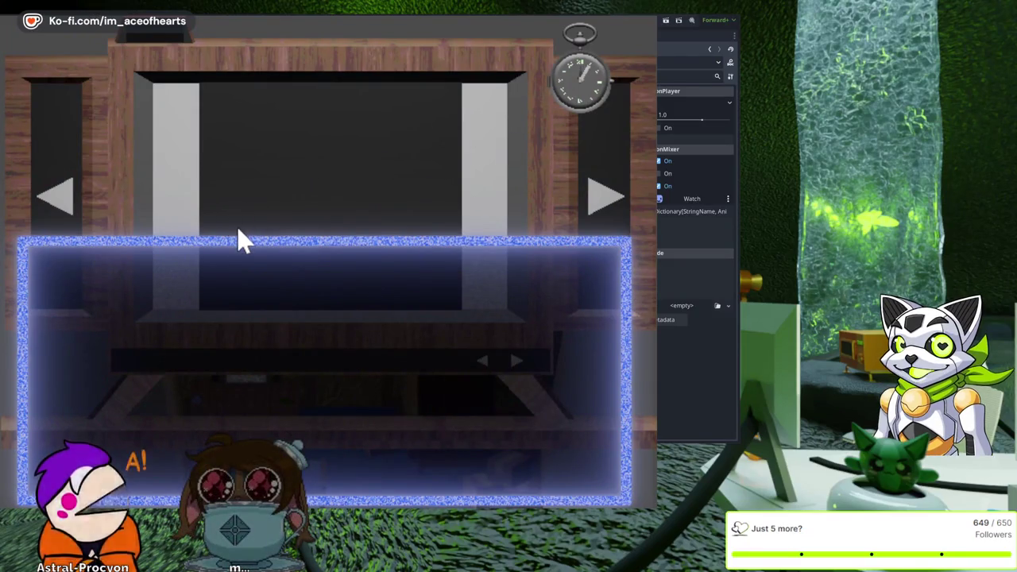
key("F8")
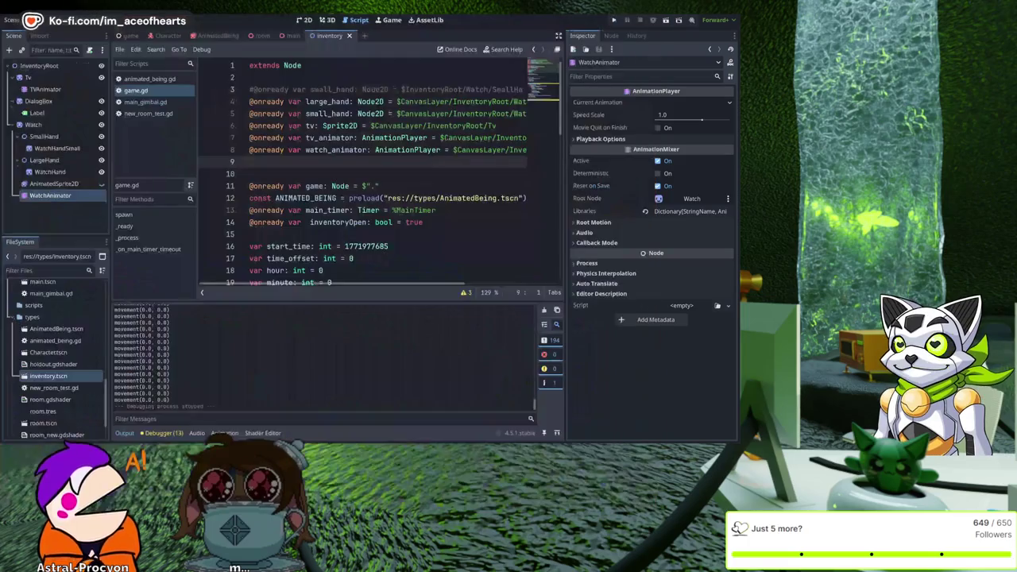
Step: Insert 'not' before watch_animator.is_playing() in line 36 of game.gd and save the script
scroll(350, 230, "down", 6)
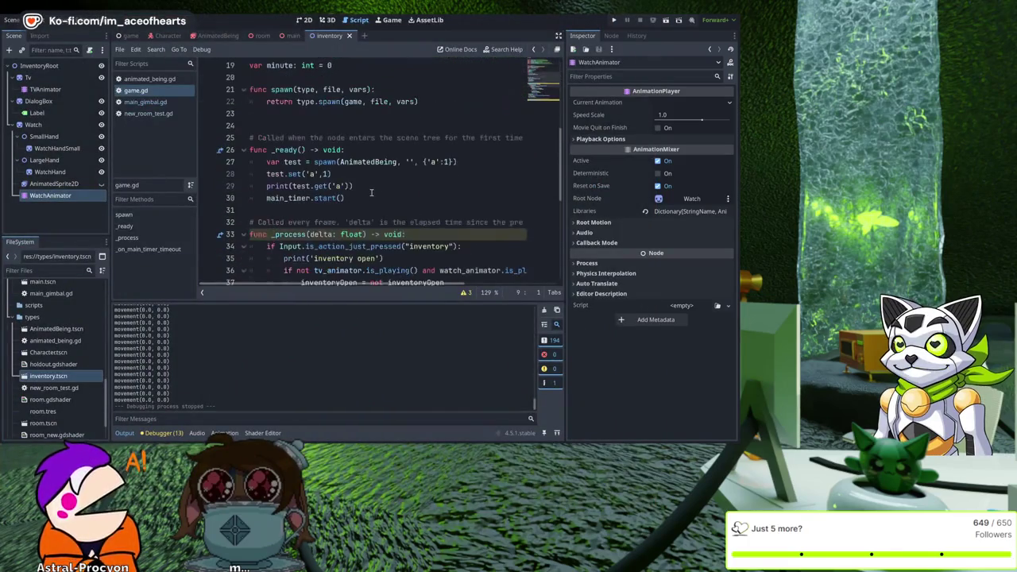
scroll(370, 192, "down", 3)
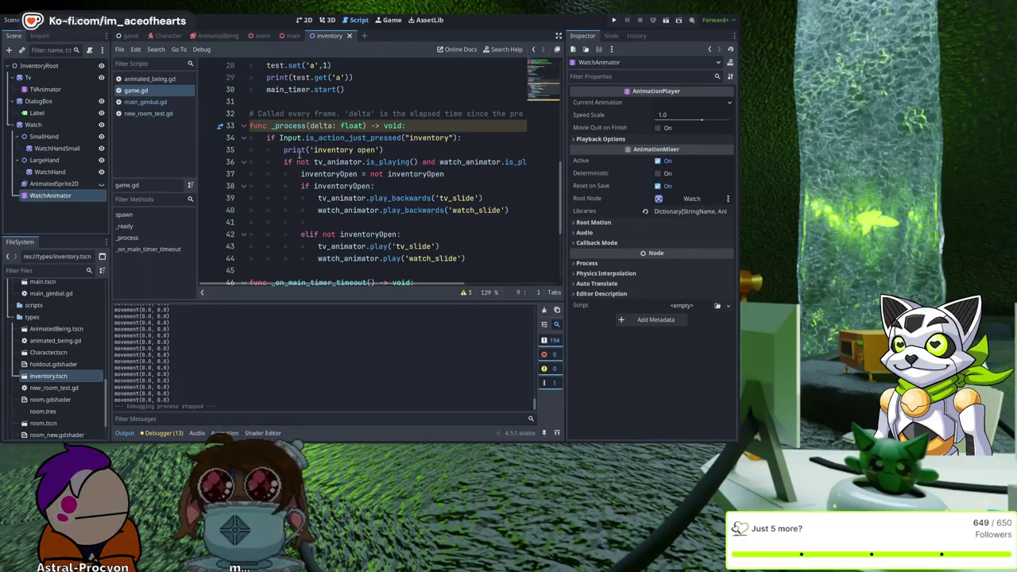
left_click(312, 162)
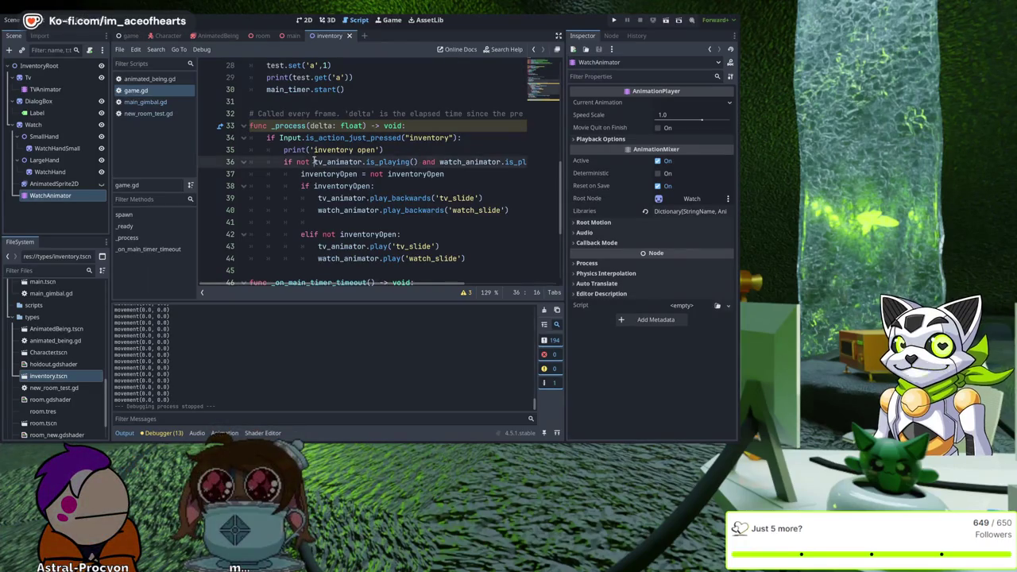
left_click(440, 162)
type("not")
key("ctrl+s")
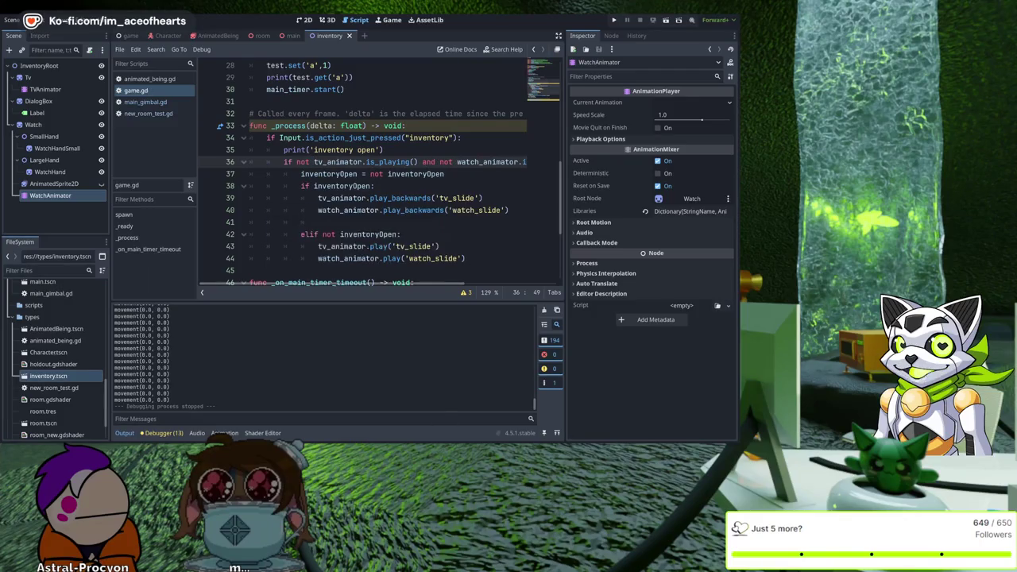
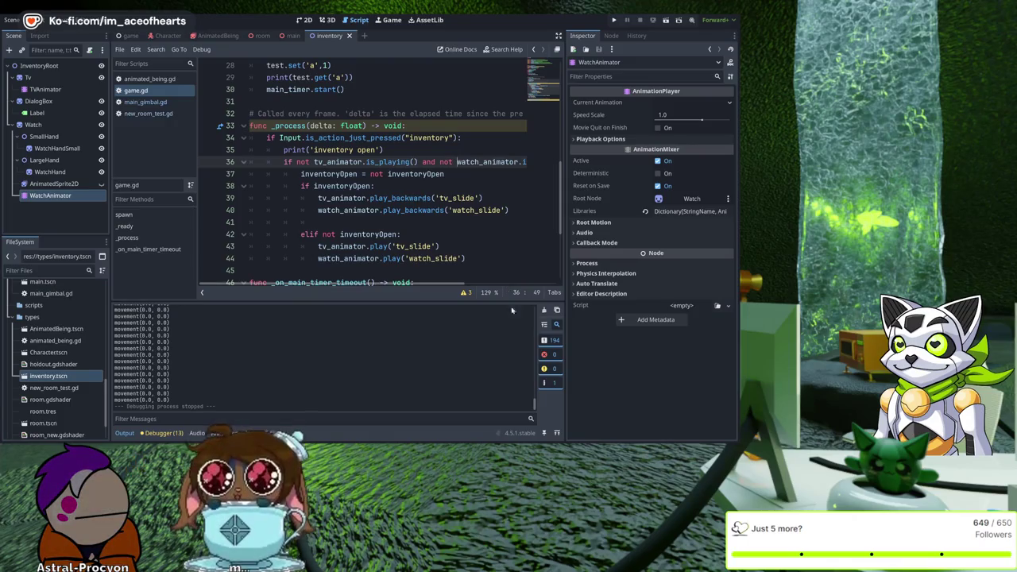
Step: Test-run the game, panning the camera left and right across the room, then stop it
left_click(614, 20)
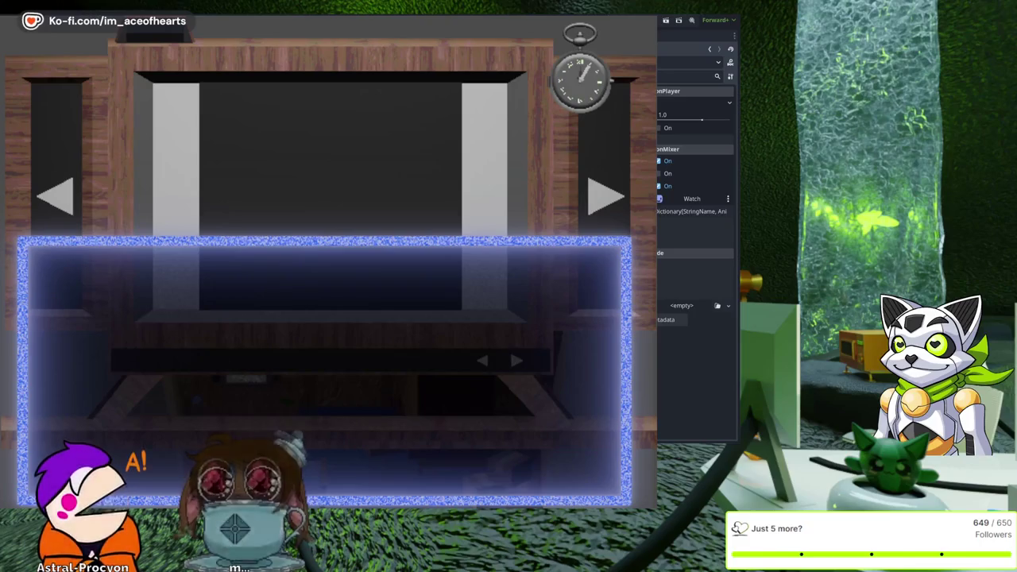
key("Right")
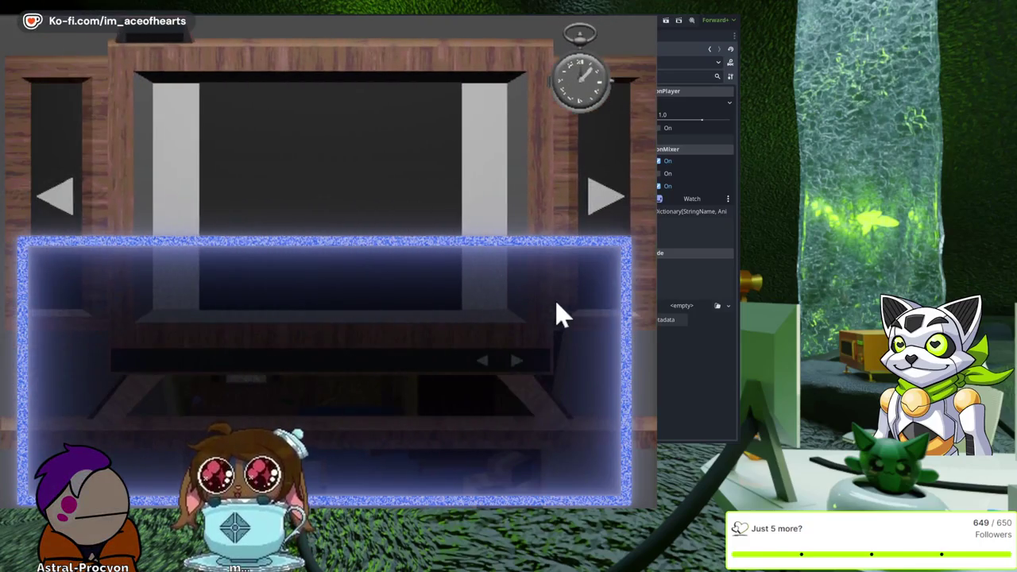
key("Right")
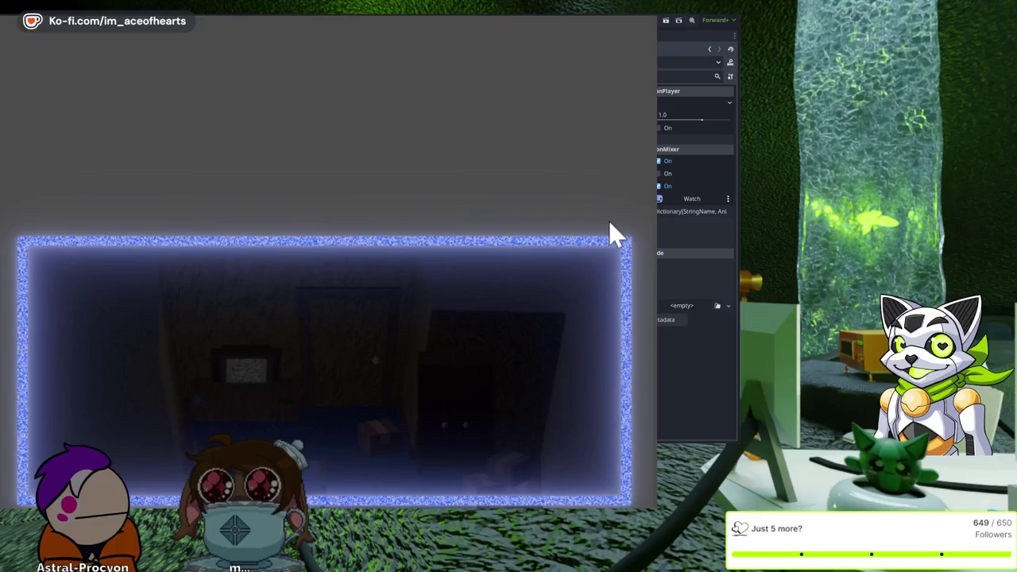
key("Left")
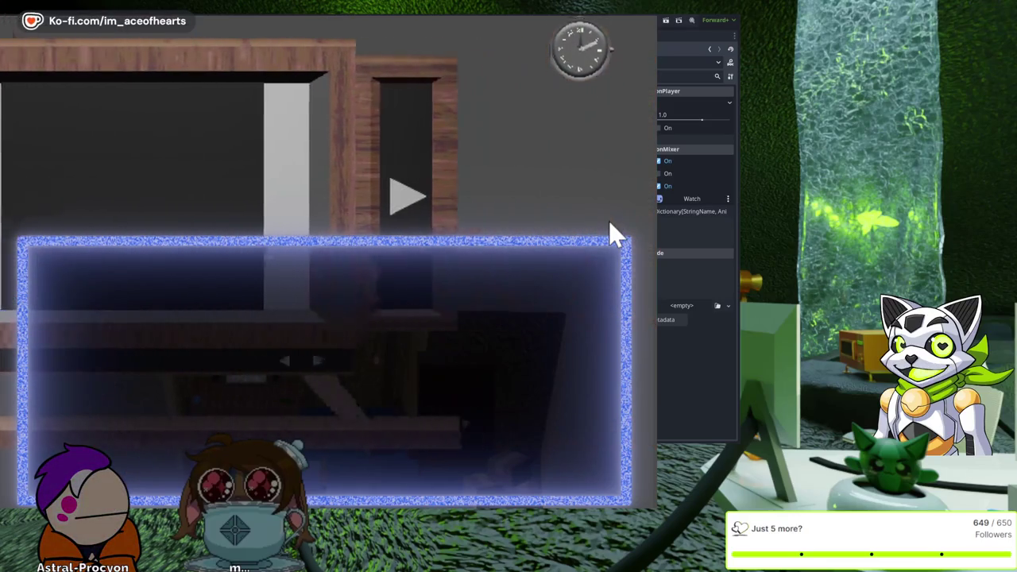
key("Right")
key("Left")
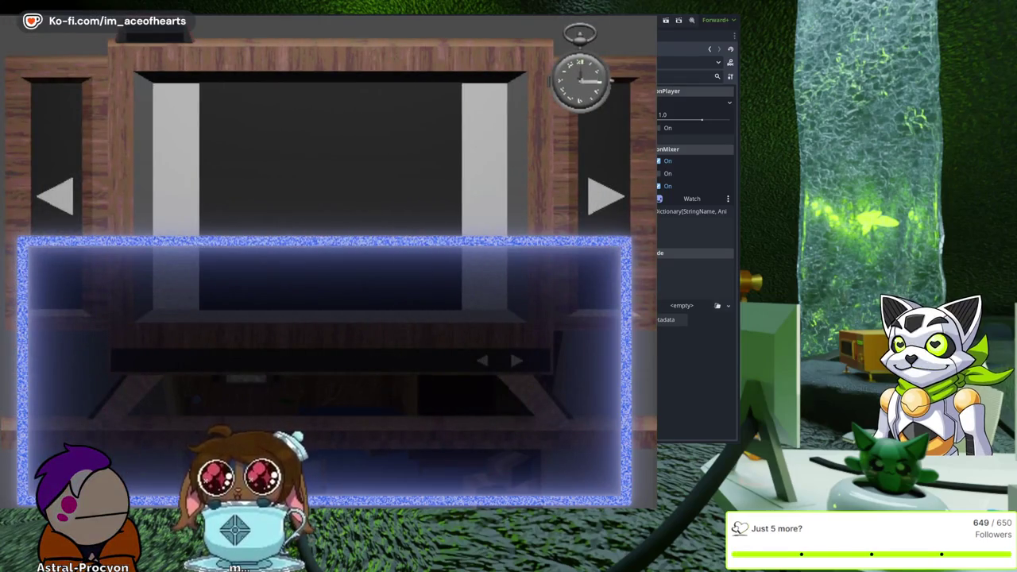
key("F8")
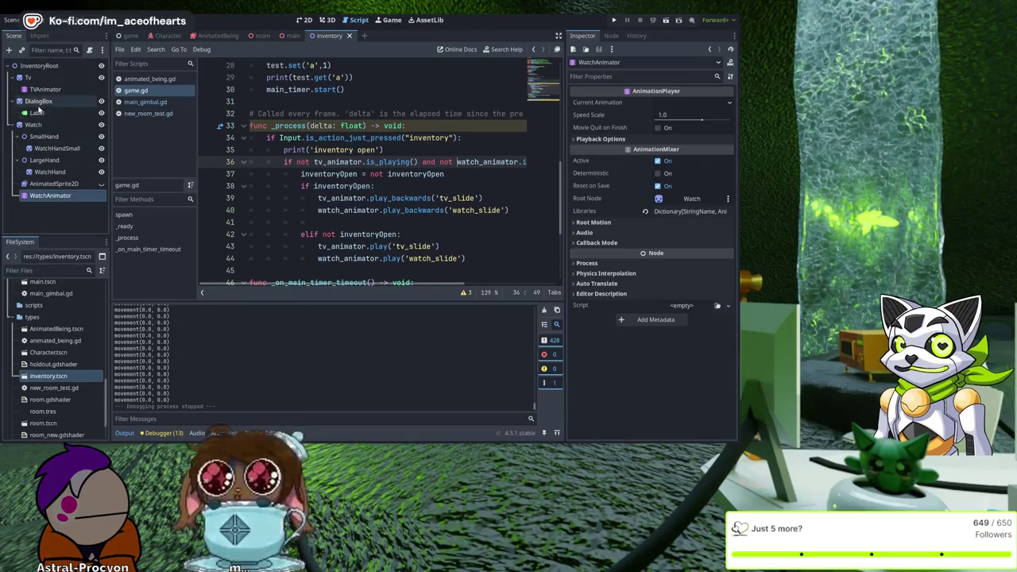
Step: Show the watch_slide animation timeline with the playhead at 0.25 seconds
left_click(63, 205)
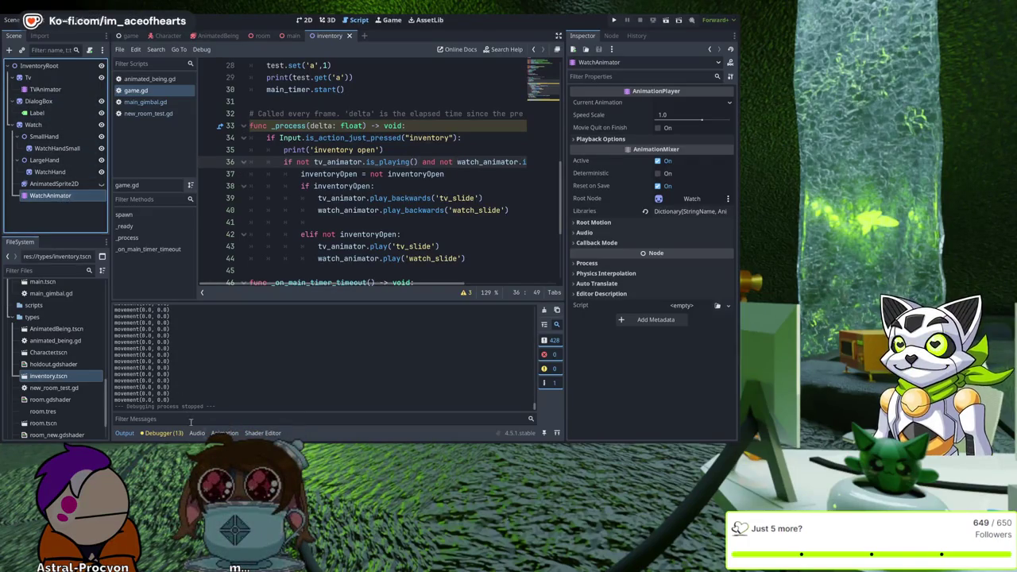
left_click(225, 433)
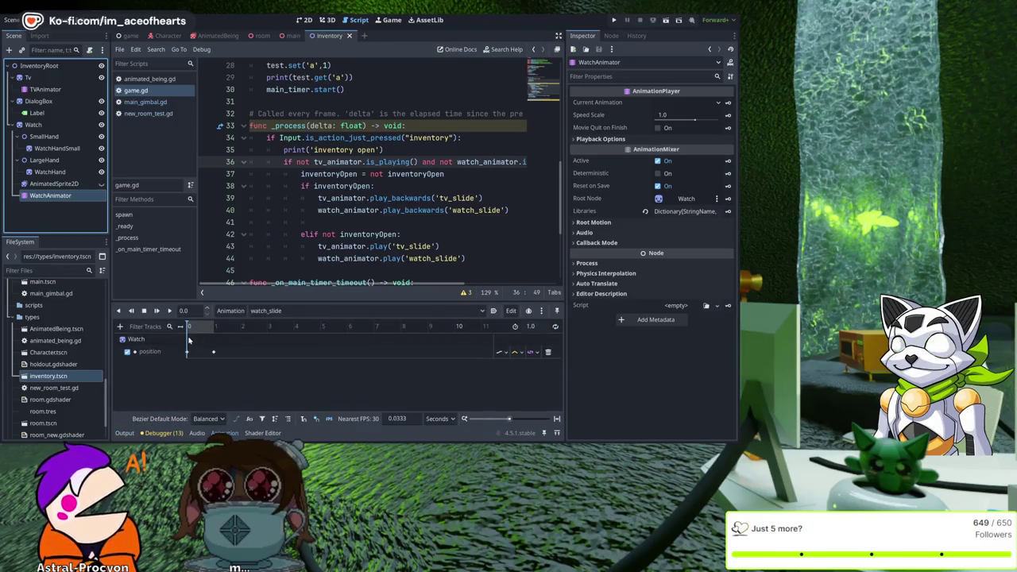
left_click(177, 311)
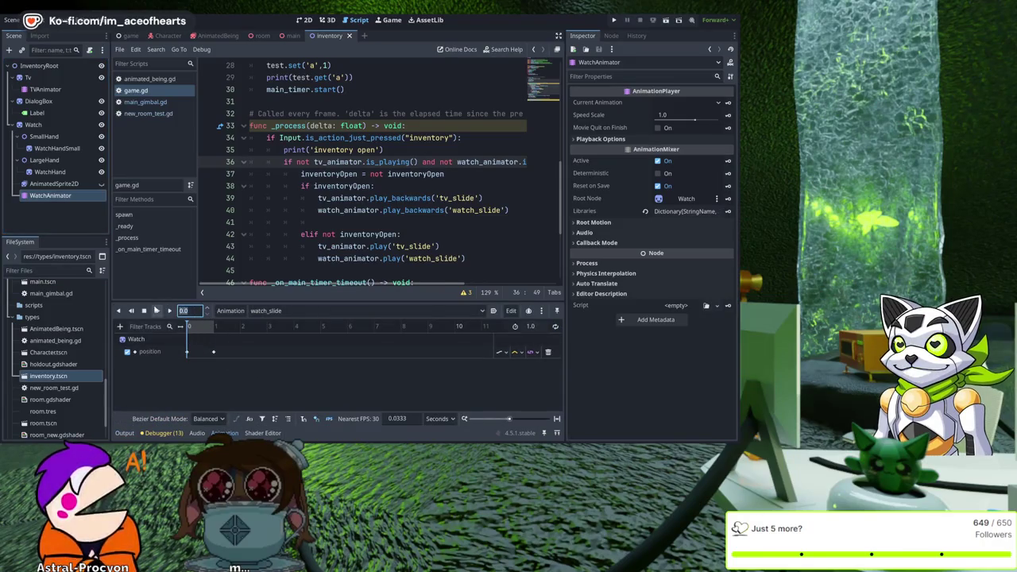
type("0.25")
key("Return")
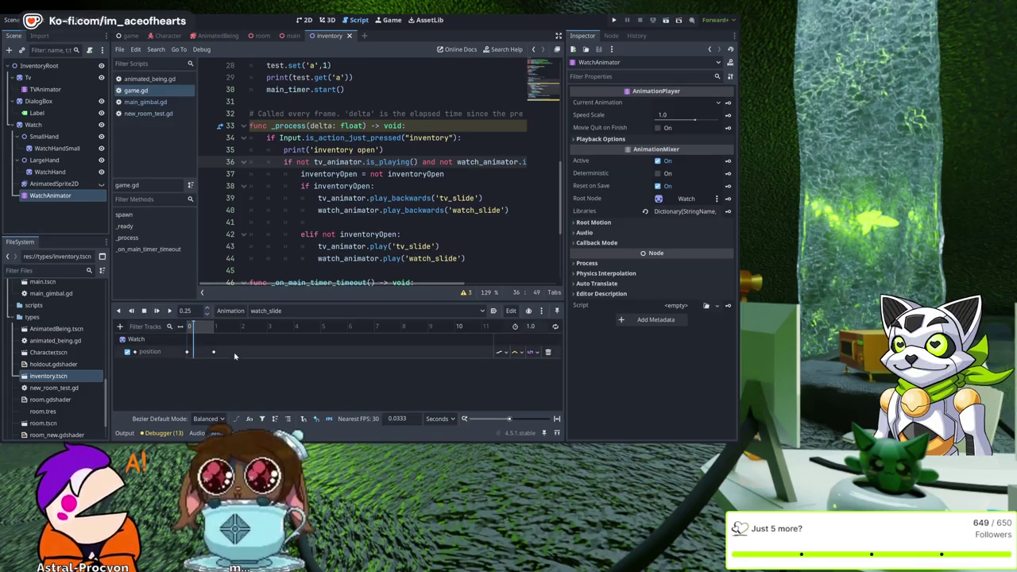
Step: Move the end position keyframe to about 0.23 s, set the length to 0.25, and save
left_click(216, 354)
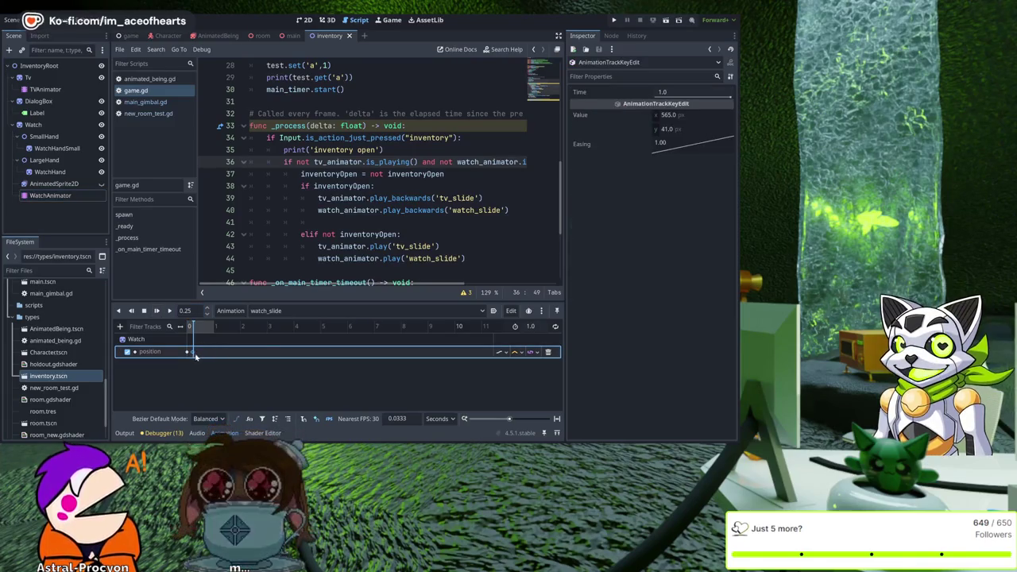
left_click_drag(196, 356, 194, 355)
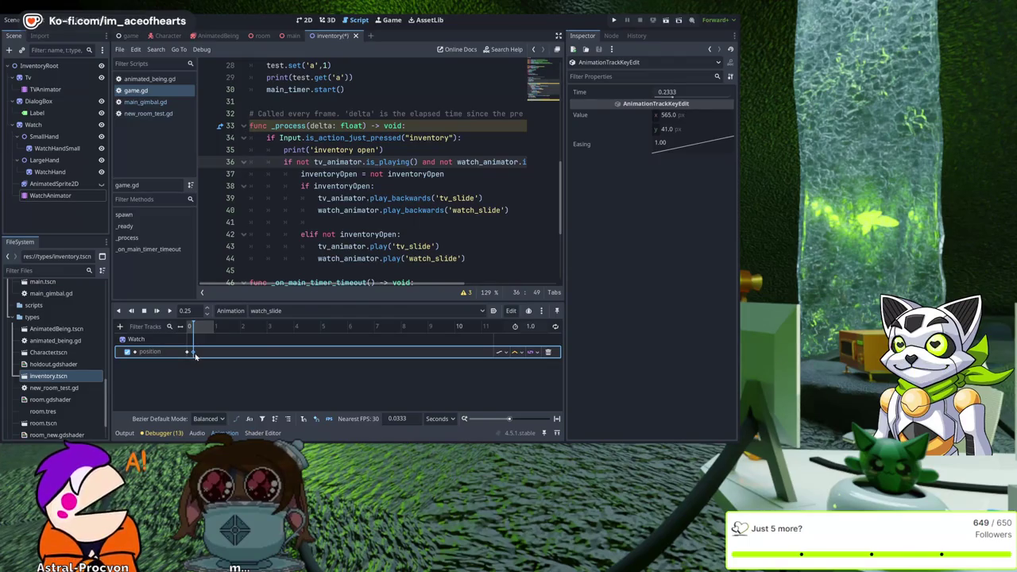
left_click(532, 326)
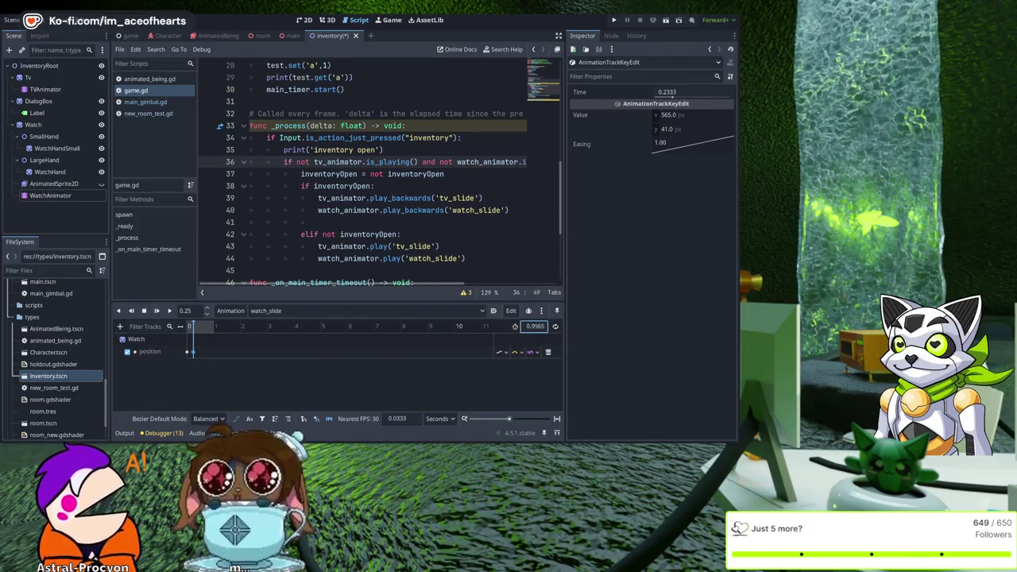
type("0.25")
key("Return")
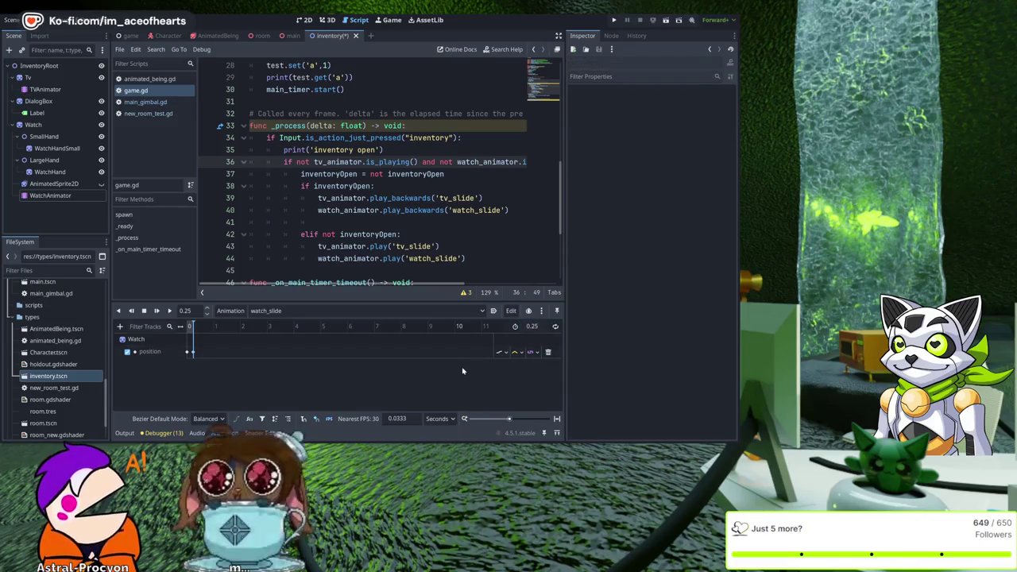
key("ctrl+s")
scroll(386, 167, "up", 10)
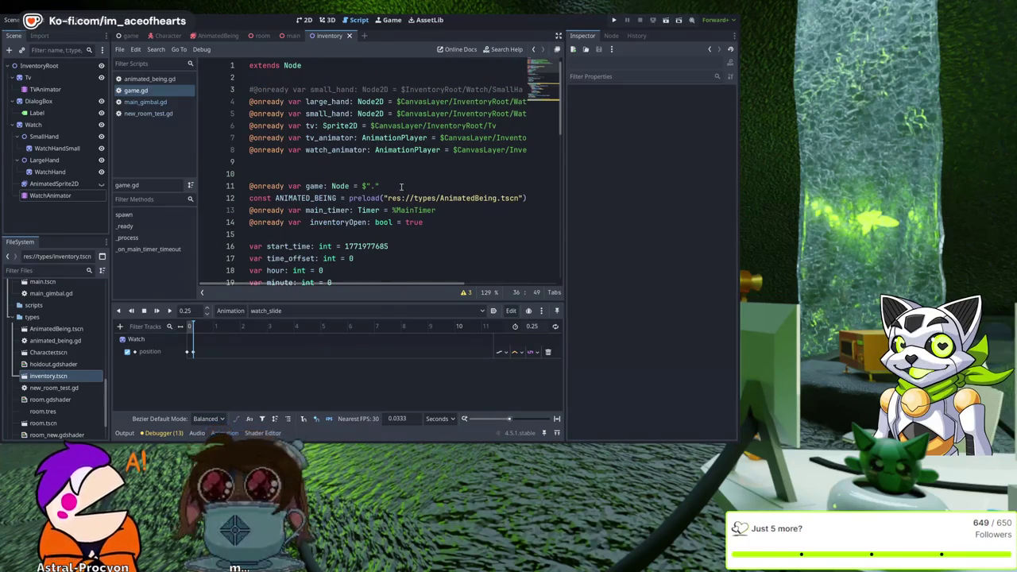
Step: Change inventoryOpen's starting value from true to false in game.gd
left_click(413, 222)
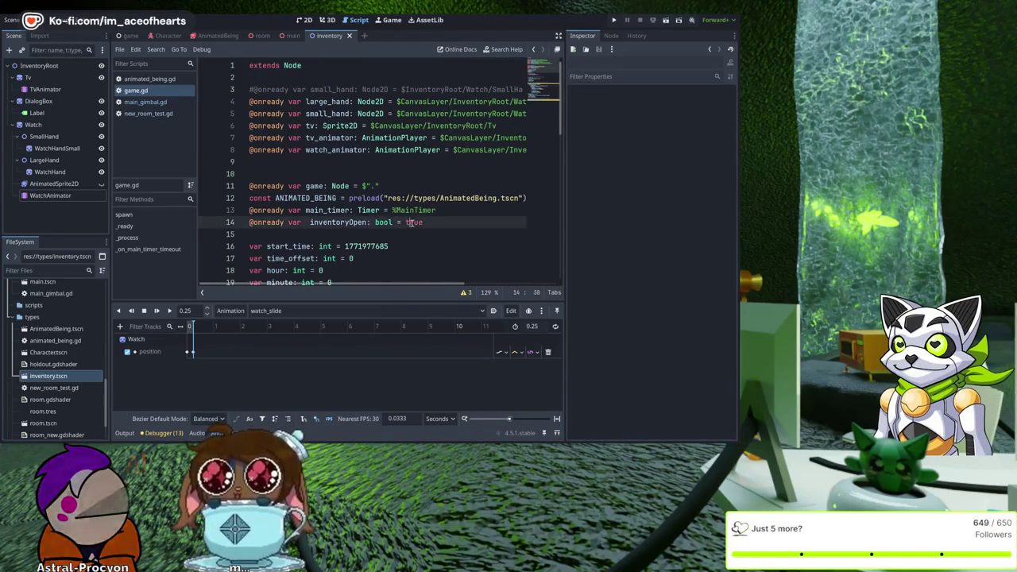
type("false")
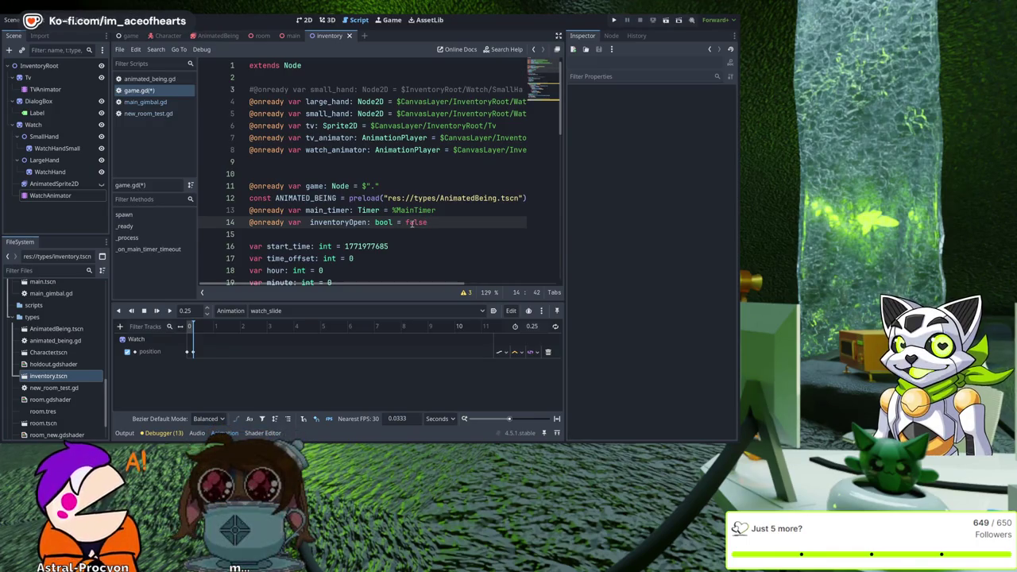
scroll(401, 230, "down", 5)
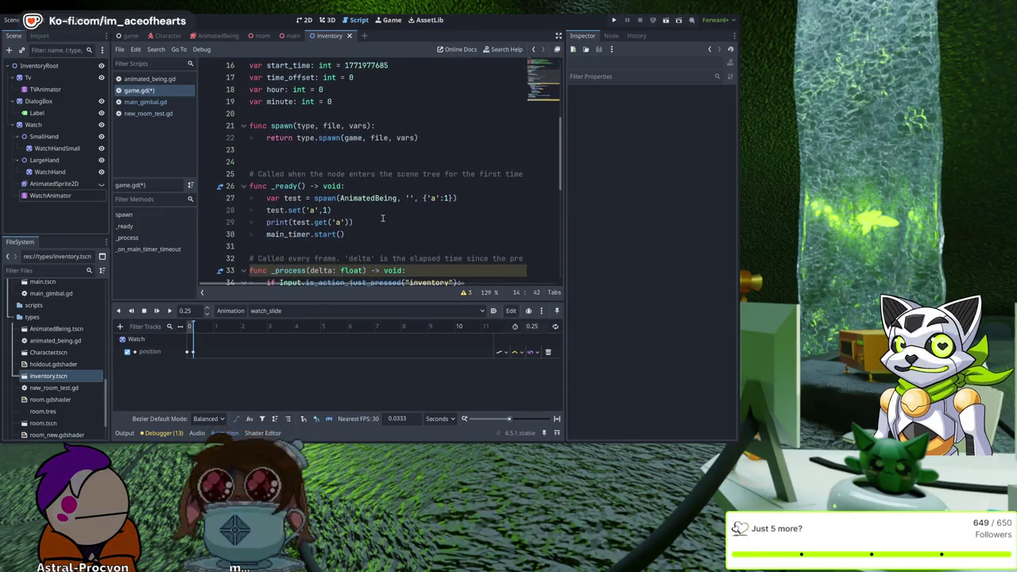
scroll(383, 218, "down", 8)
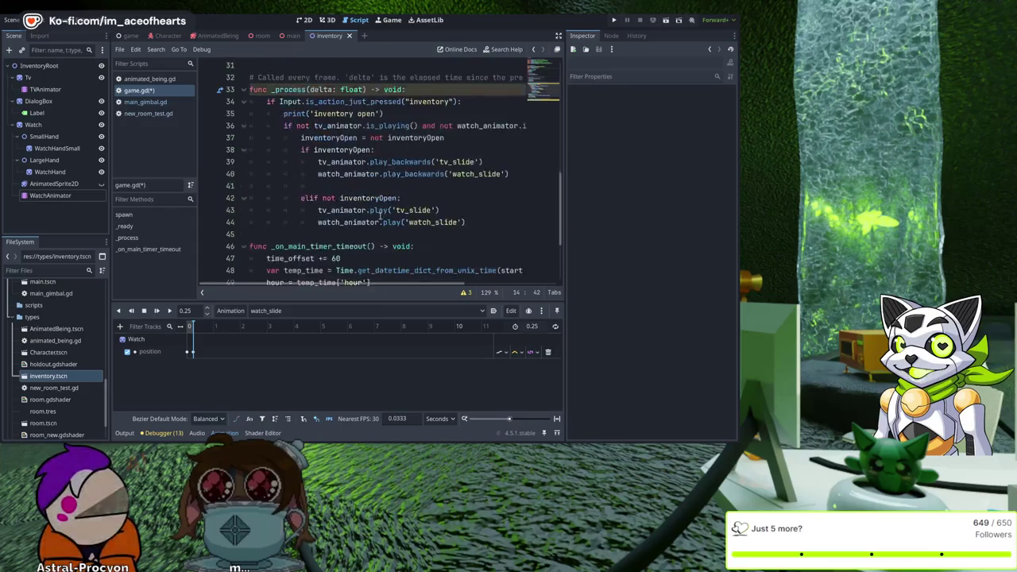
scroll(461, 238, "up", 4)
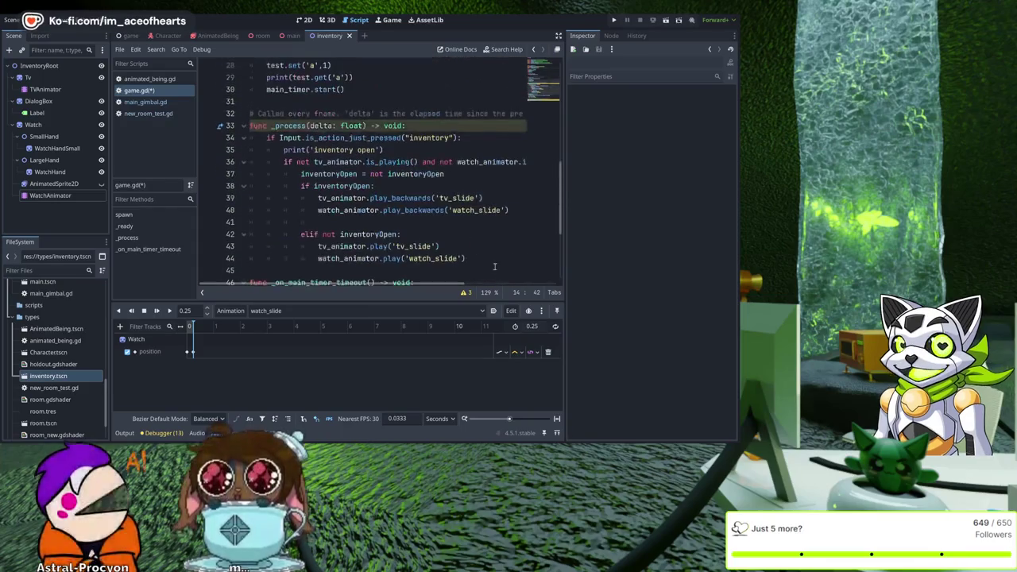
left_click(472, 258)
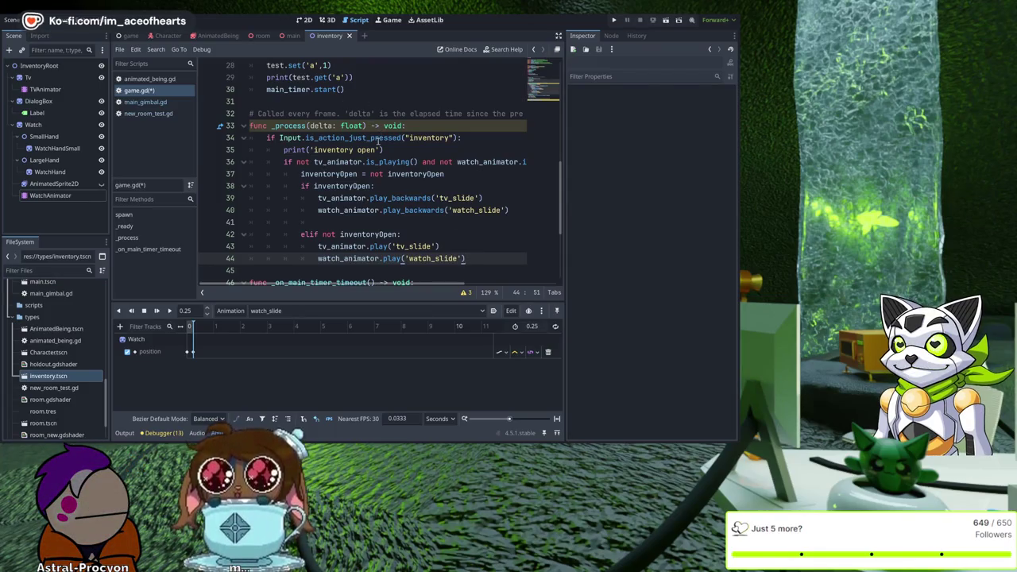
Step: Save game.gd and review its _process inventory toggle code
scroll(378, 142, "up", 2)
scroll(377, 141, "up", 5)
key("ctrl+s")
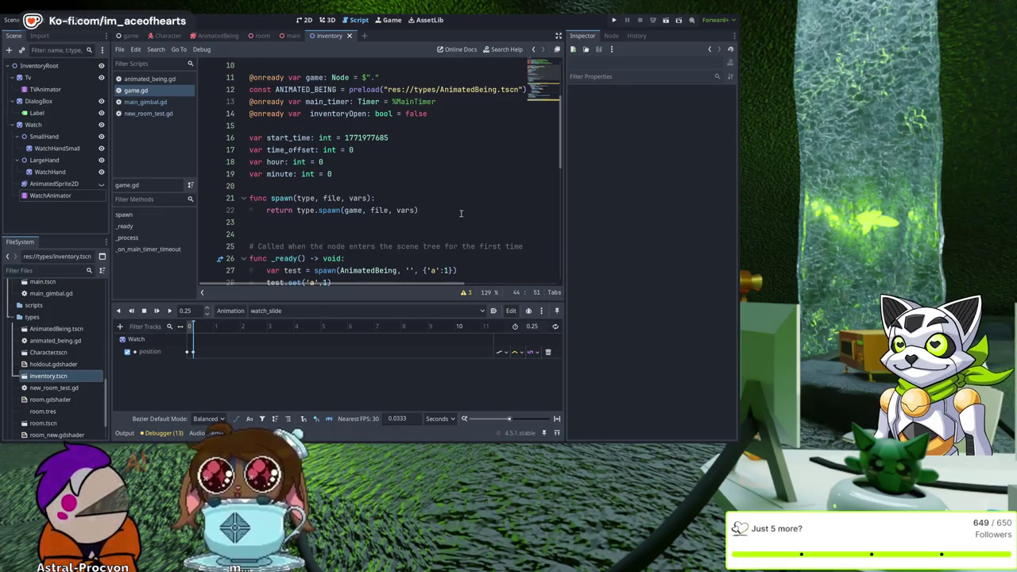
scroll(477, 214, "down", 2)
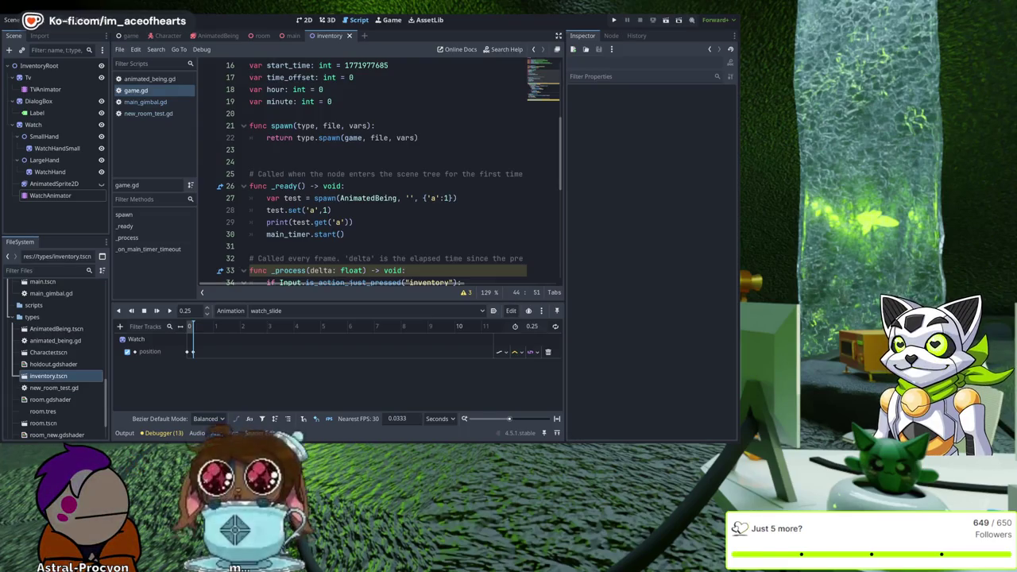
scroll(382, 175, "up", 1)
scroll(381, 175, "down", 8)
scroll(381, 175, "down", 1)
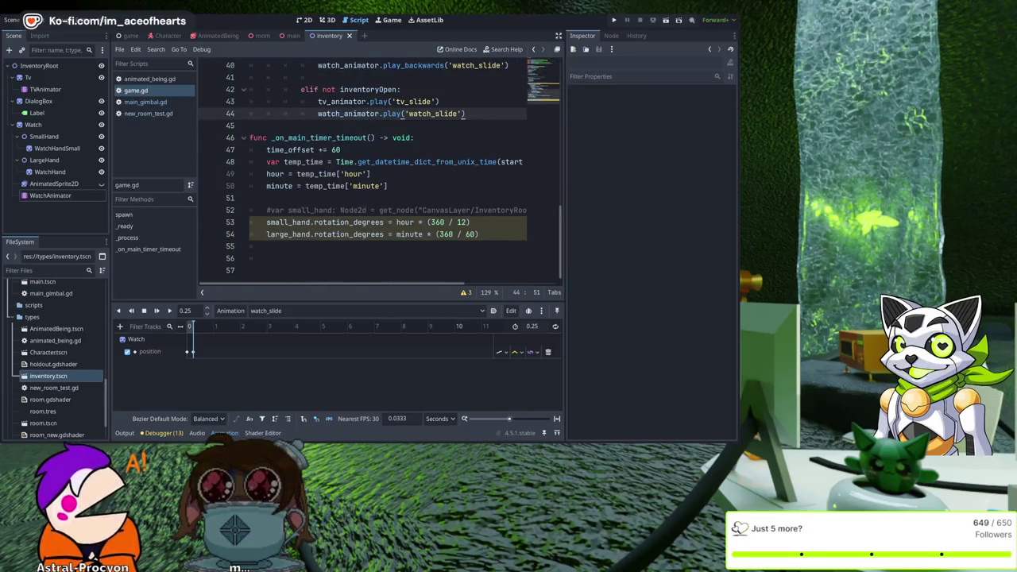
scroll(382, 175, "up", 4)
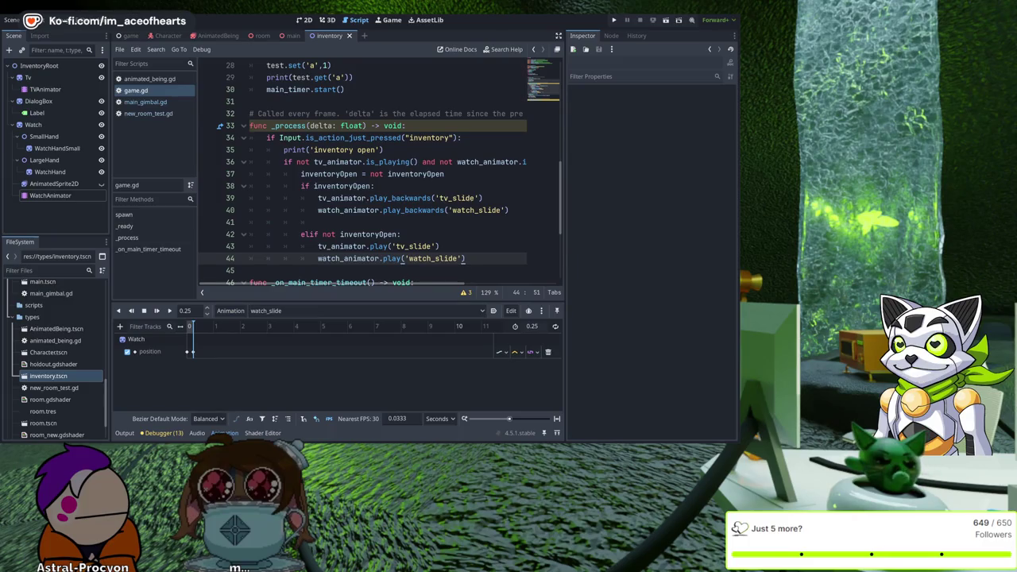
scroll(381, 175, "up", 5)
scroll(382, 175, "down", 2)
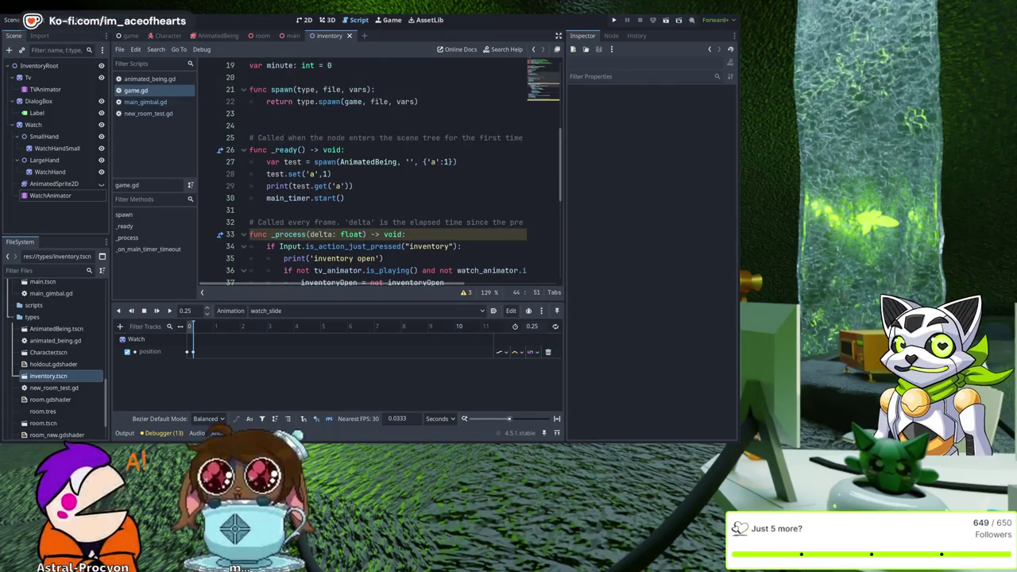
left_click(387, 199)
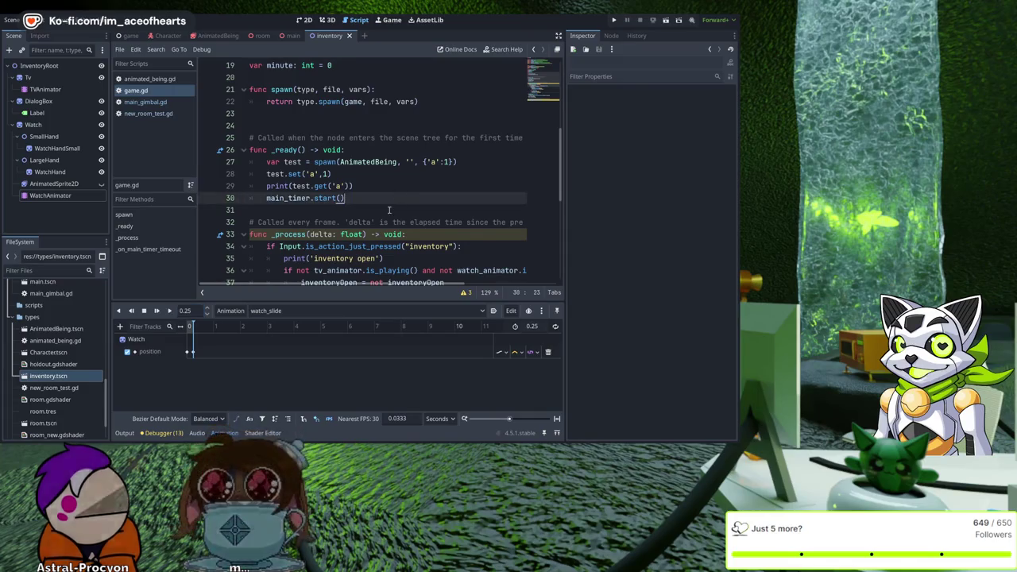
Step: Add a tv_animator.seek(0.25, true) call after main_timer.start() in _ready()
key("Return")
type("t")
type("vb_")
key("BackSpace")
key("BackSpace")
type("_a")
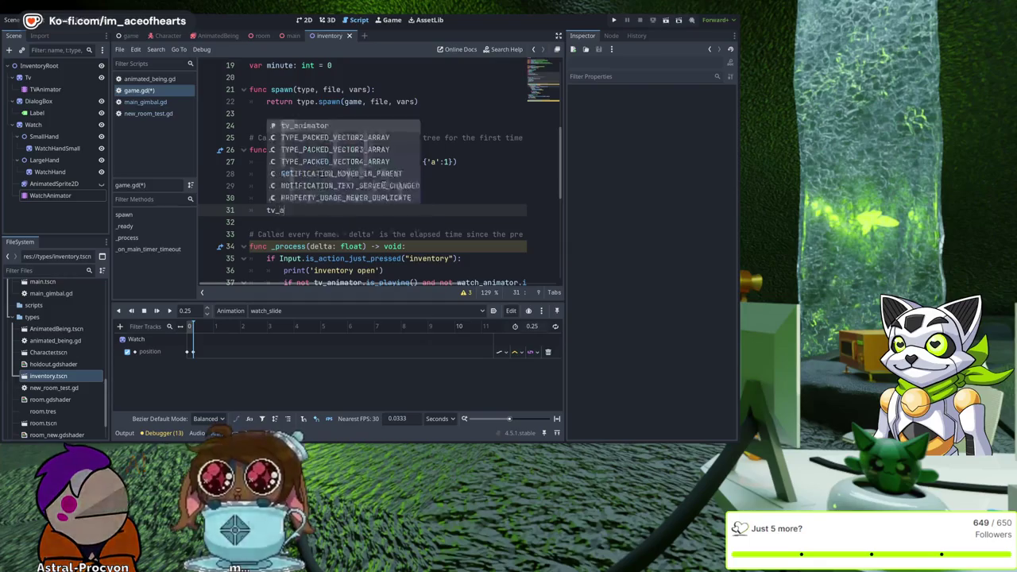
key("Return")
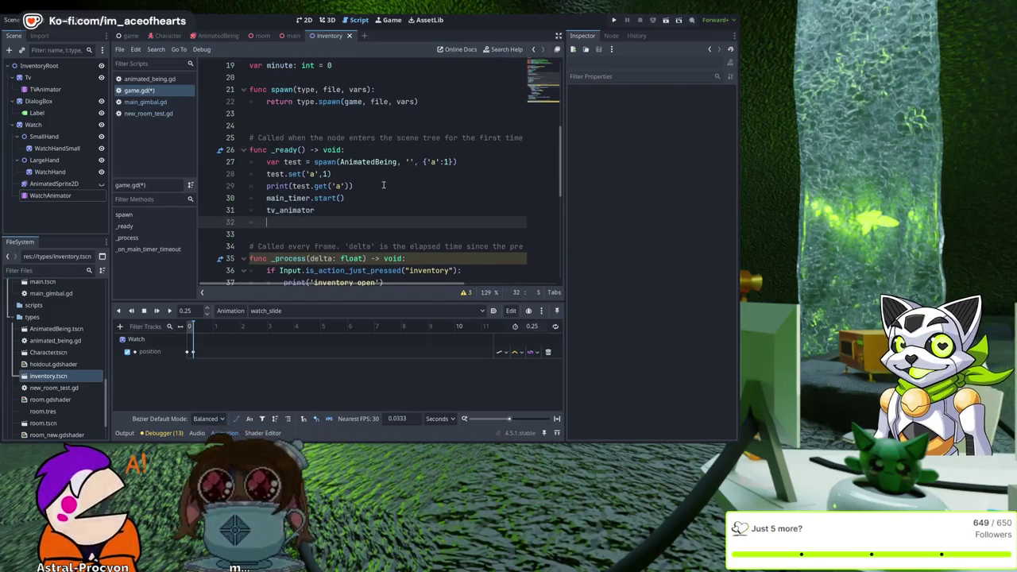
type(".seek")
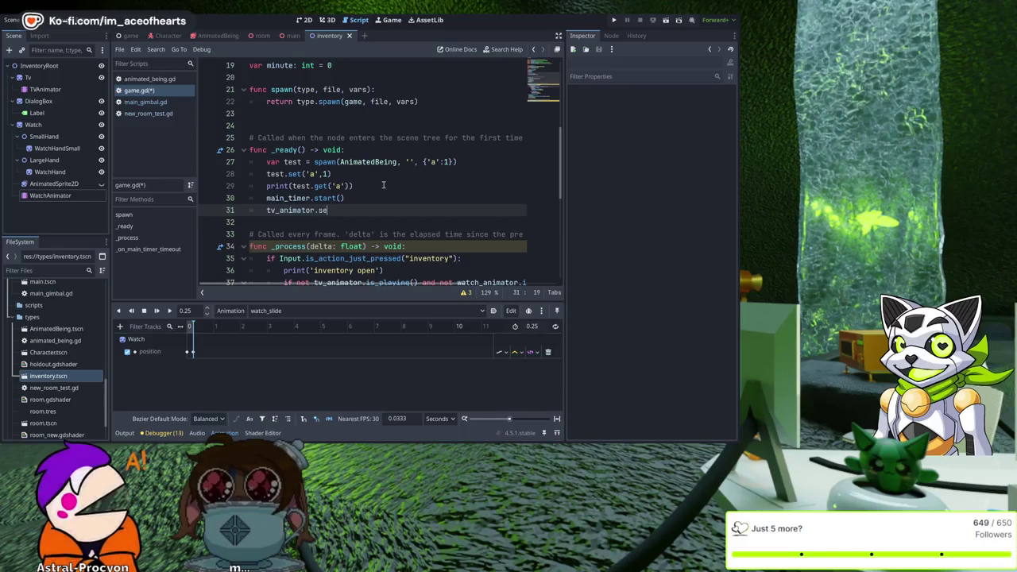
key("Return")
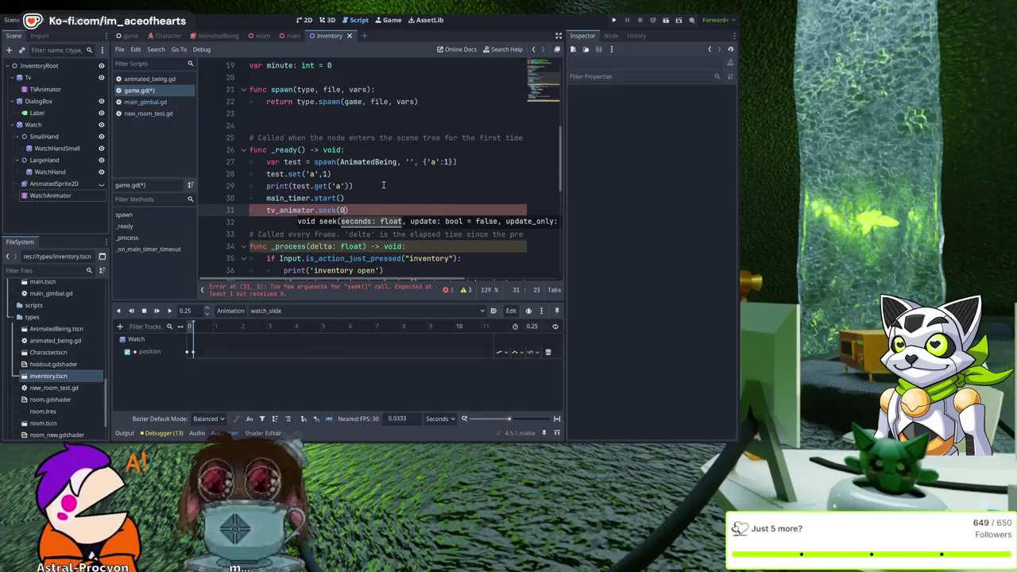
type("0.25, true")
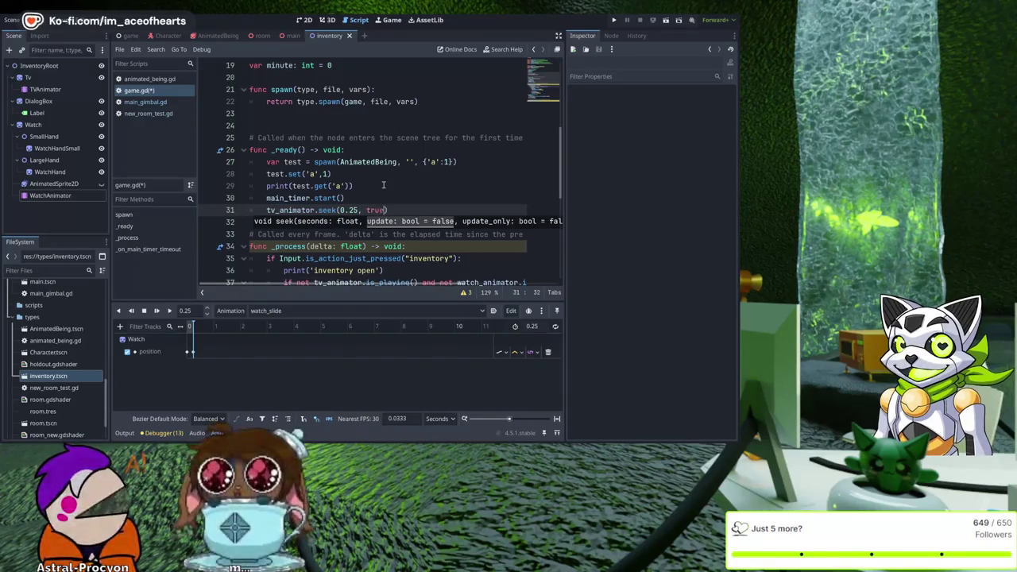
key("Up")
key("Down")
key("Up")
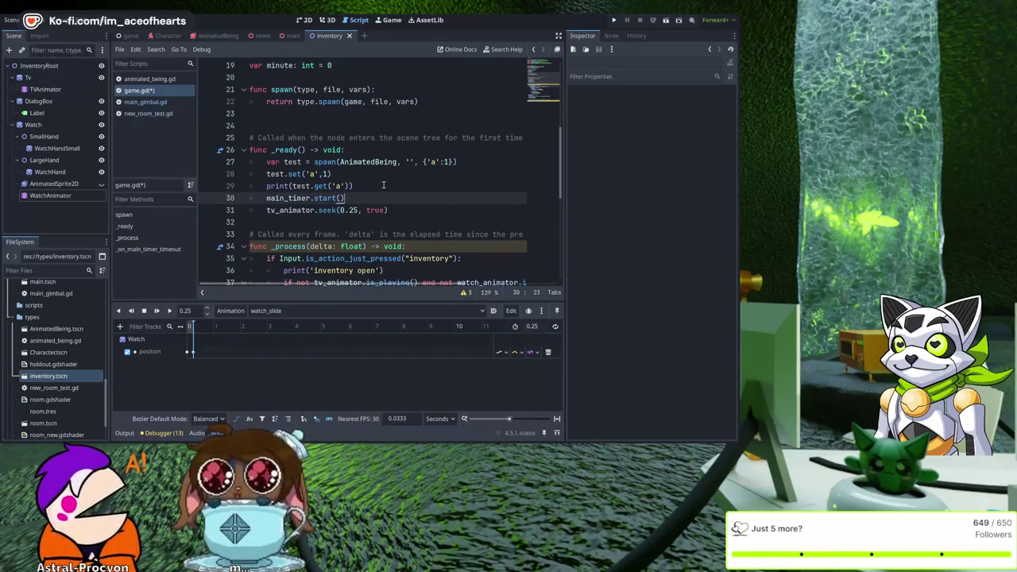
Step: Duplicate the seek line as a watch_animator.seek call and adjust its time value
key("Return")
type("tv_animator.seek(0.25, true)")
key("Home")
key("BackSpace")
key("shift+Right")
key("shift+Right")
type("tch")
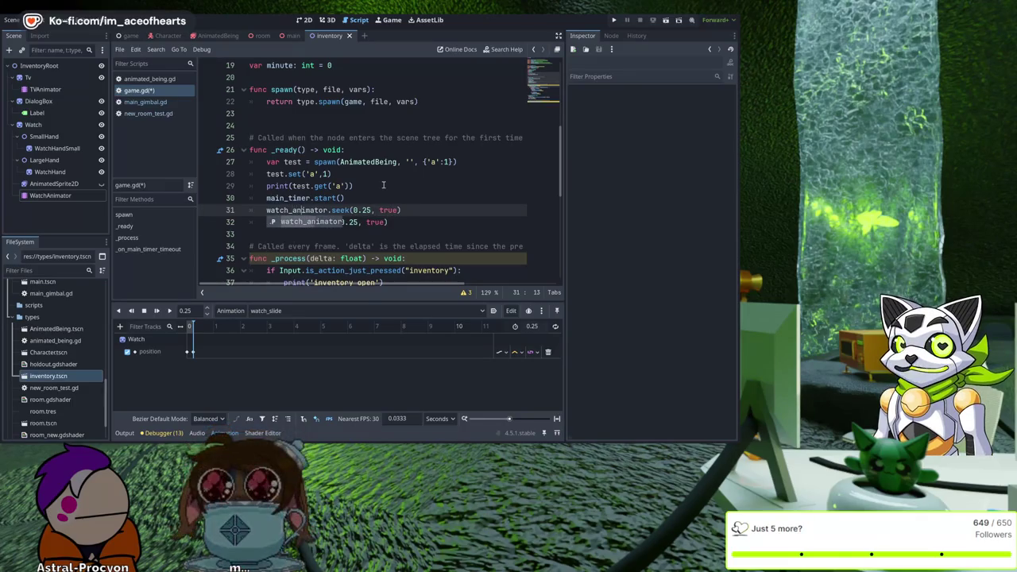
key("Right")
key("Right")
key("Down")
key("Down")
key("Up")
key("End")
key("Left")
key("Left")
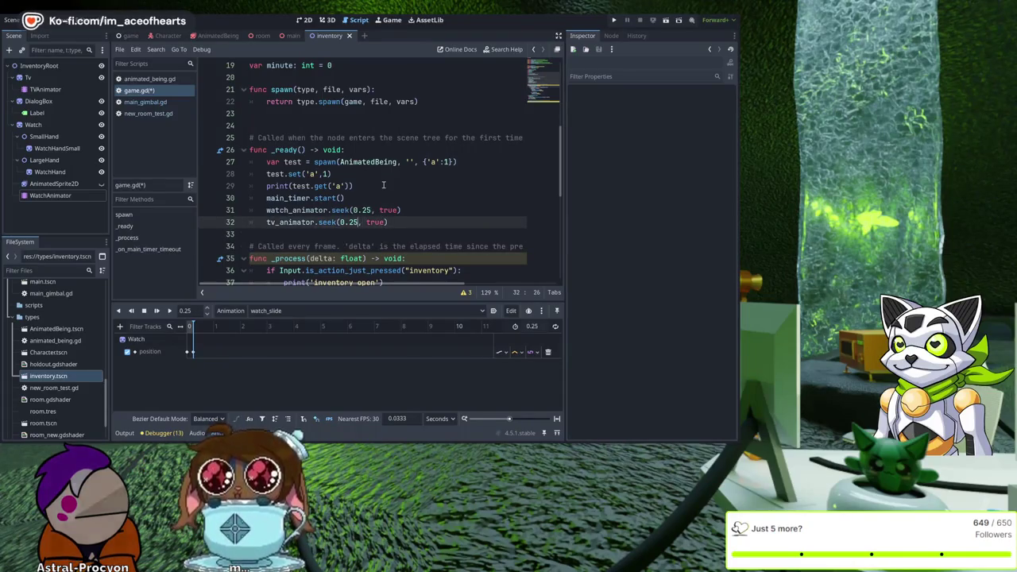
type("5")
Step: Save and test-run the game, then set both watch and TV seek times to 0
key("ctrl+s")
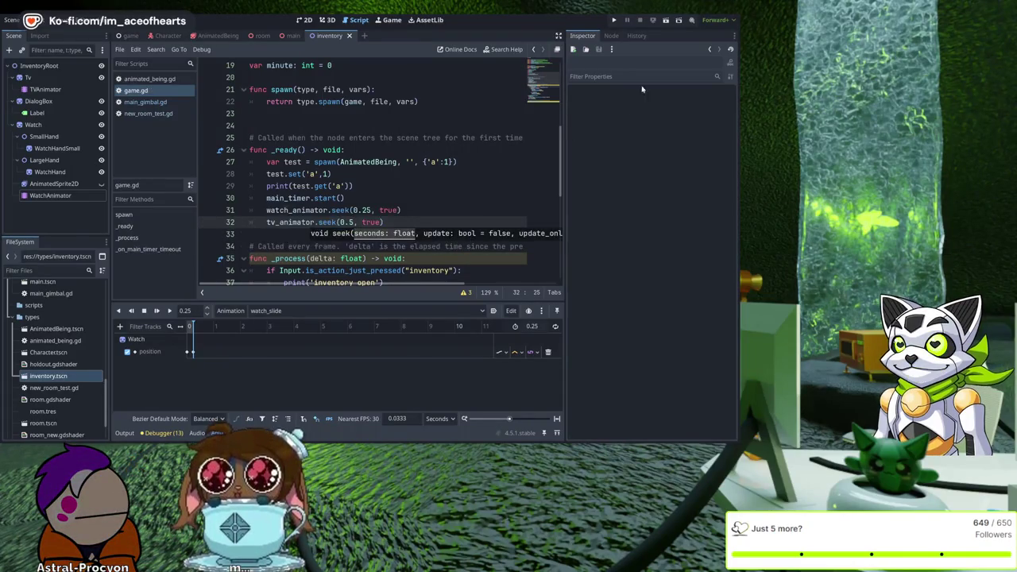
left_click(614, 20)
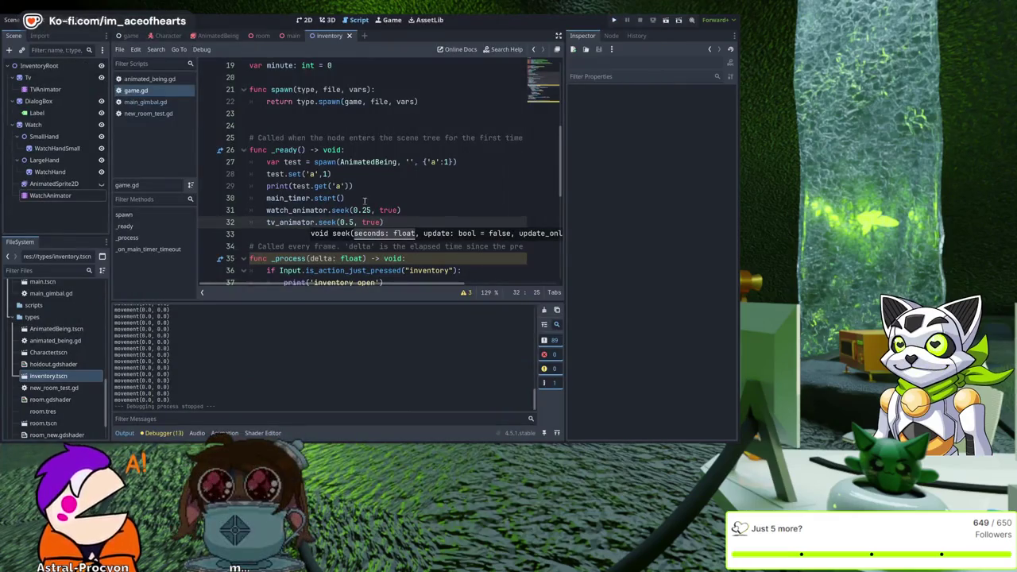
double_click(366, 210)
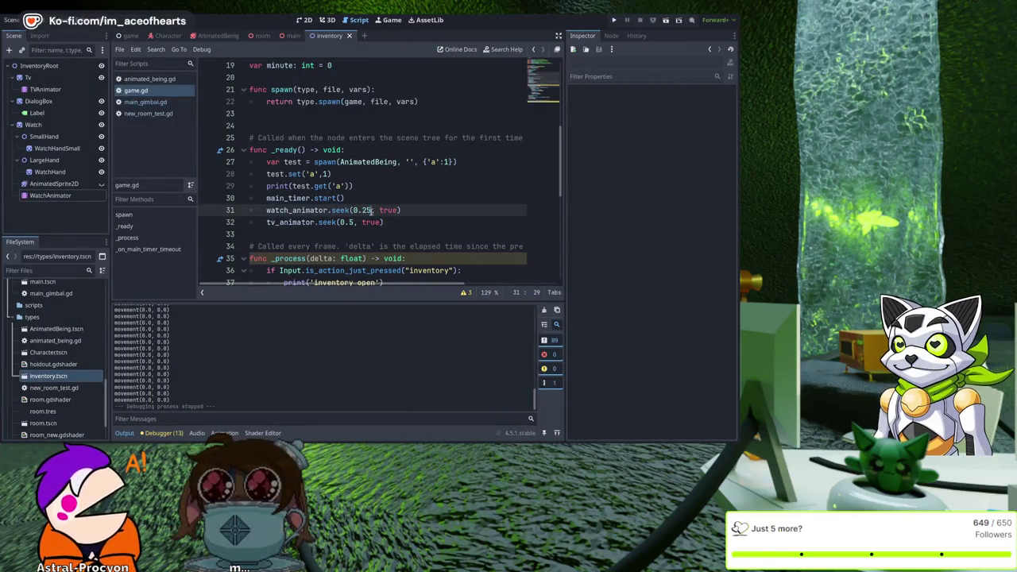
key("BackSpace")
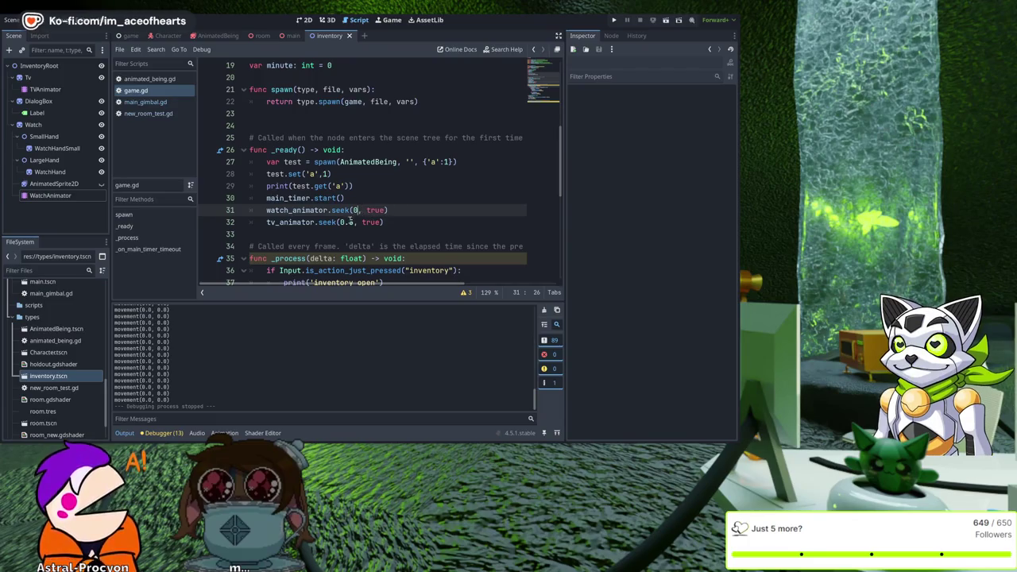
left_click(350, 221)
key("BackSpace")
key("BackSpace")
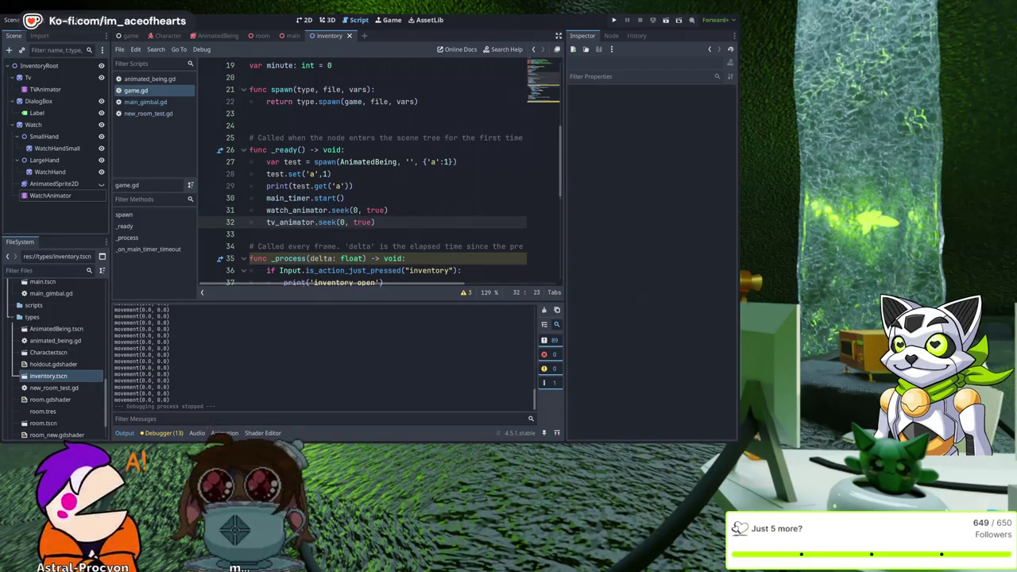